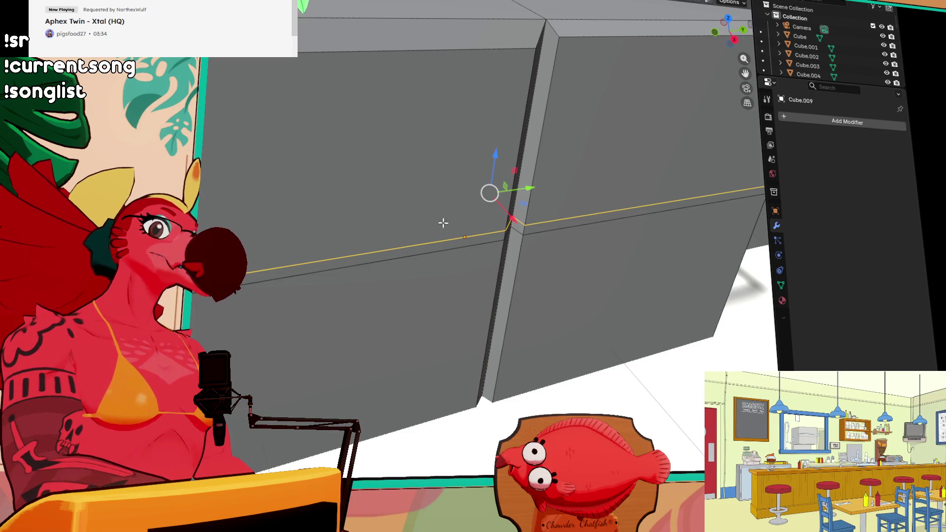
Step: In Edit Mode, select the whole trim strip and duplicate it sideways along the cabinet wall
{"action": "middle_click_drag", "start_coordinate": [600, 241], "coordinate": [399, 230]}
{"action": "key", "text": "Tab"}
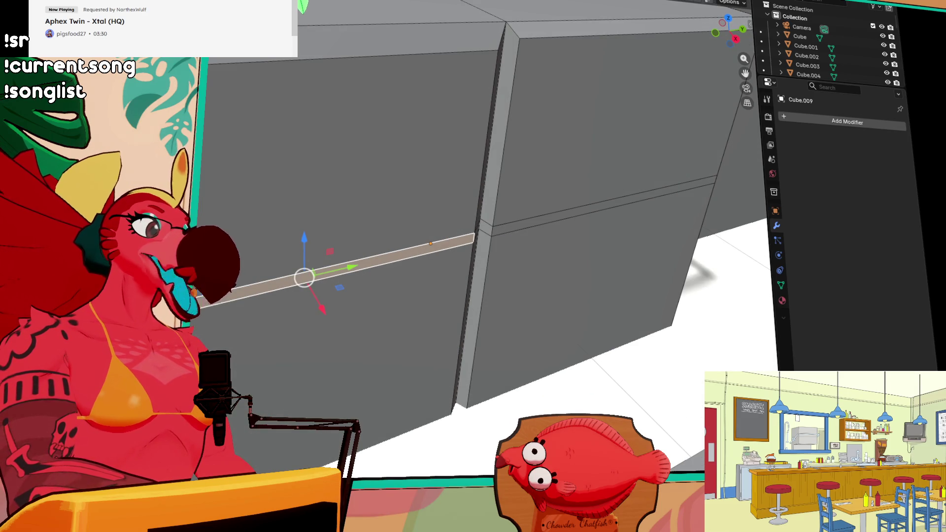
{"action": "middle_click_drag", "start_coordinate": [469, 299], "coordinate": [537, 323]}
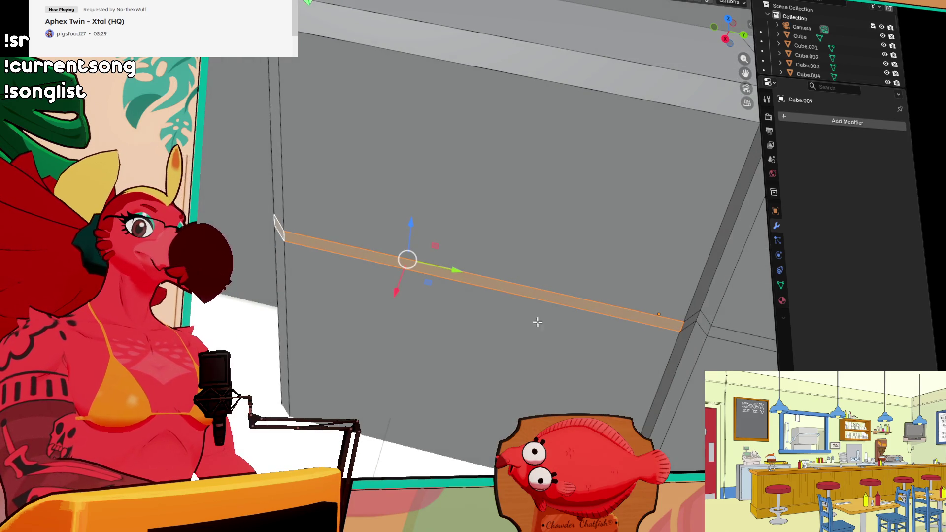
{"action": "left_click", "coordinate": [690, 321]}
{"action": "mouse_move", "coordinate": [690, 321]}
{"action": "middle_mouse_down", "text": "shift"}
{"action": "mouse_move", "coordinate": [460, 289]}
{"action": "mouse_move", "coordinate": [236, 225]}
{"action": "middle_mouse_up", "text": "shift"}
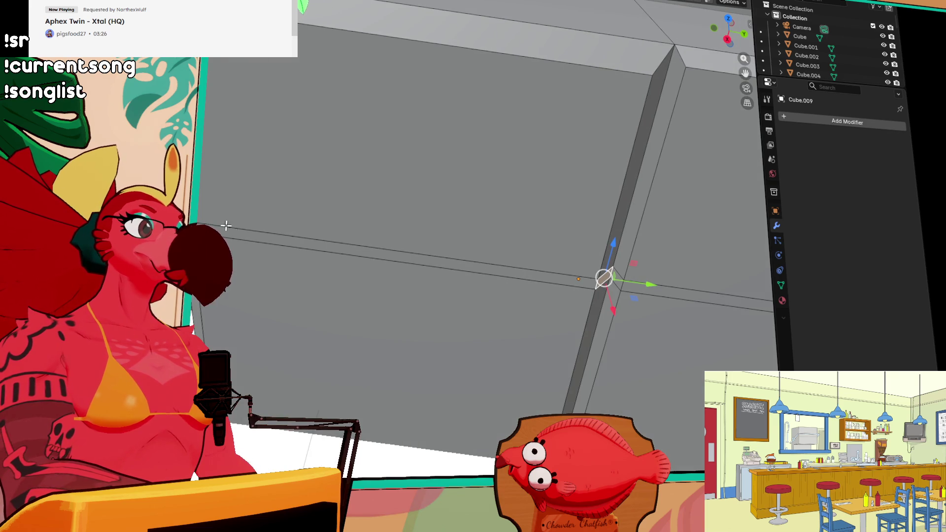
{"action": "key", "text": "a"}
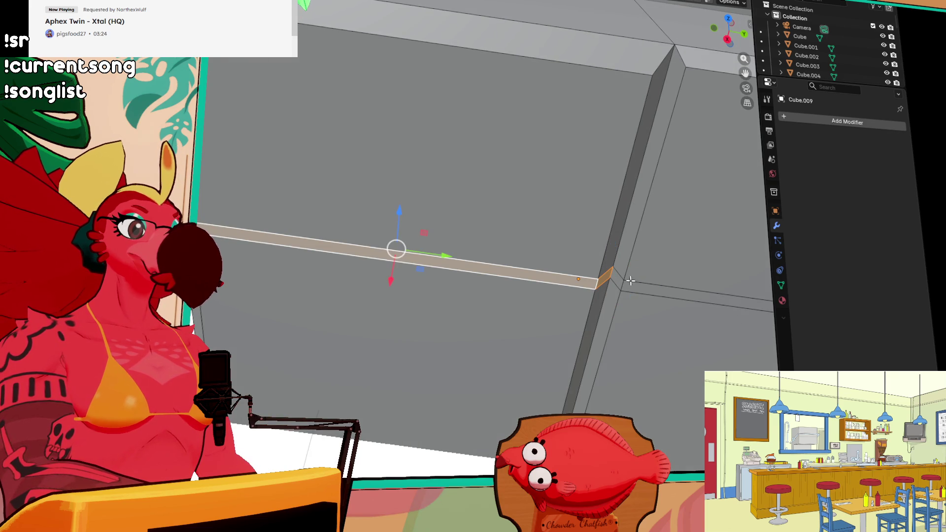
{"action": "right_click", "coordinate": [635, 284], "text": "ctrl"}
Step: Select the strip's end face and move it along Z so it sits level with the rest
{"action": "middle_click_drag", "start_coordinate": [724, 321], "coordinate": [536, 266], "text": "shift"}
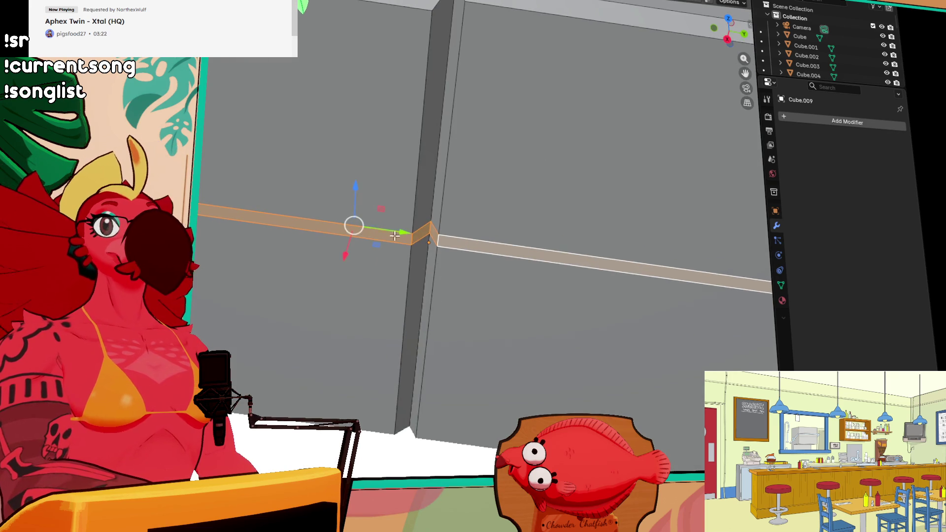
{"action": "scroll", "coordinate": [327, 229], "scroll_direction": "up", "scroll_amount": 3}
{"action": "key", "text": "alt+a"}
{"action": "middle_click_drag", "start_coordinate": [328, 228], "coordinate": [487, 268]}
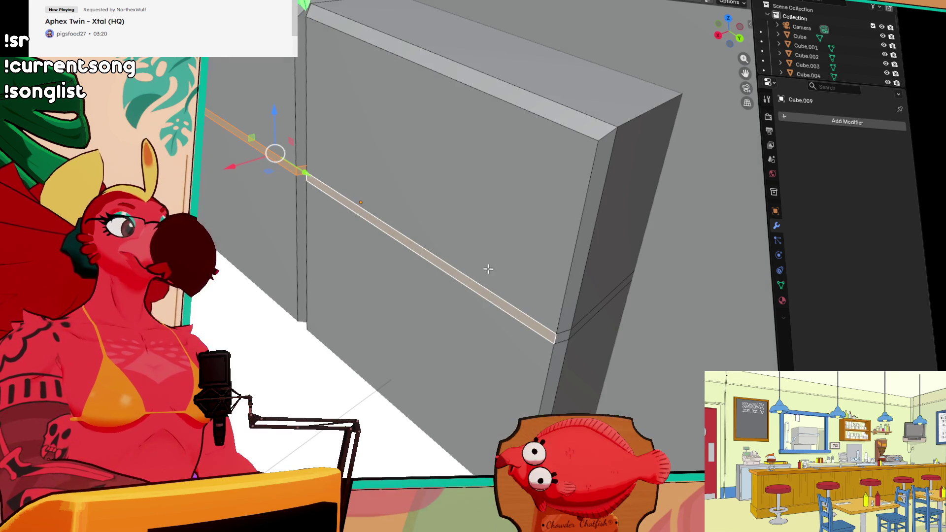
{"action": "left_click", "coordinate": [562, 336], "text": "shift"}
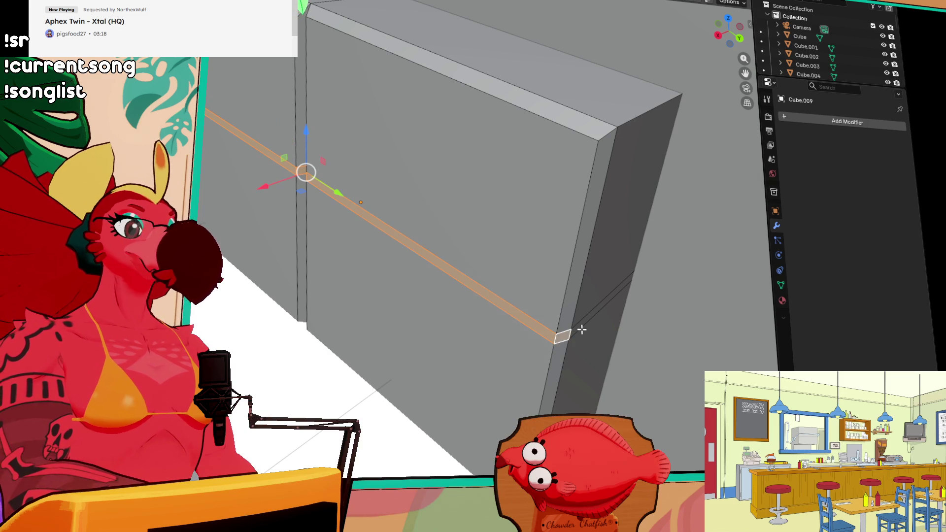
{"action": "key", "text": "g"}
{"action": "key", "text": "Escape"}
{"action": "key", "text": "g"}
{"action": "key", "text": "z"}
{"action": "key", "text": "Escape"}
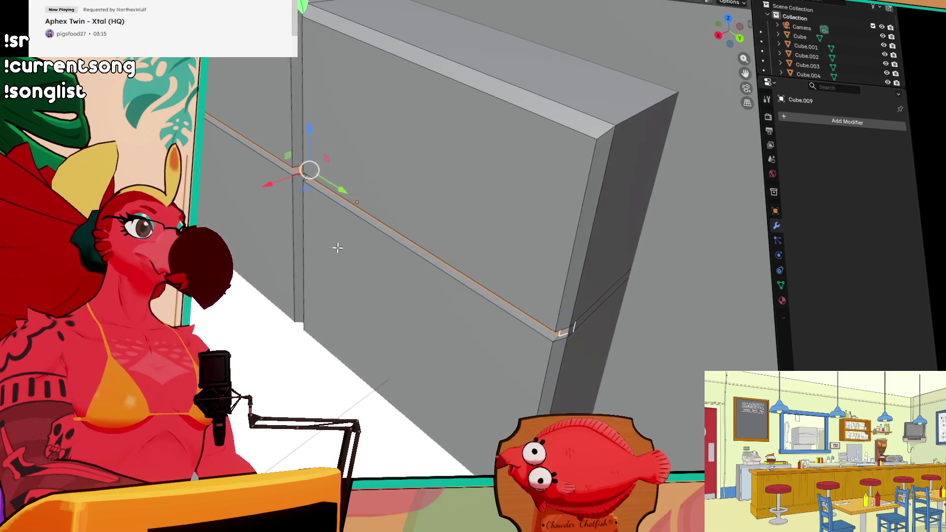
{"action": "key", "text": "KP_Decimal"}
{"action": "mouse_move", "coordinate": [662, 307]}
{"action": "middle_mouse_down"}
{"action": "mouse_move", "coordinate": [262, 228]}
{"action": "mouse_move", "coordinate": [524, 268]}
{"action": "mouse_move", "coordinate": [562, 4]}
{"action": "mouse_move", "coordinate": [471, 40]}
{"action": "middle_mouse_up"}
Step: Frame the trim strip to confirm it runs level across both panels, then return to Object Mode
{"action": "mouse_move", "coordinate": [476, 98]}
{"action": "middle_mouse_down"}
{"action": "mouse_move", "coordinate": [485, 138]}
{"action": "mouse_move", "coordinate": [439, 168]}
{"action": "middle_mouse_up"}
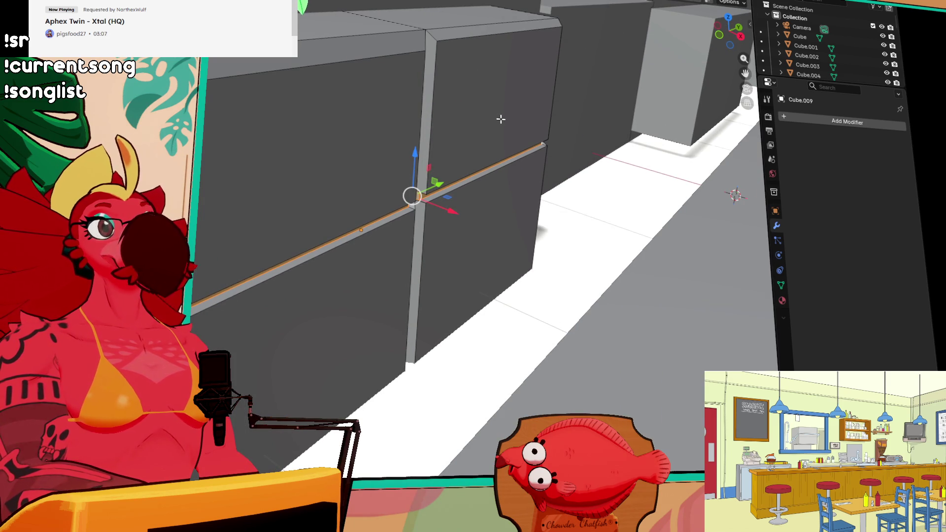
{"action": "mouse_move", "coordinate": [500, 126]}
{"action": "middle_mouse_down"}
{"action": "mouse_move", "coordinate": [475, 132]}
{"action": "mouse_move", "coordinate": [507, 150]}
{"action": "mouse_move", "coordinate": [462, 154]}
{"action": "mouse_move", "coordinate": [655, 300]}
{"action": "mouse_move", "coordinate": [548, 94]}
{"action": "mouse_move", "coordinate": [486, 147]}
{"action": "mouse_move", "coordinate": [461, 130]}
{"action": "mouse_move", "coordinate": [276, 121]}
{"action": "mouse_move", "coordinate": [321, 103]}
{"action": "mouse_move", "coordinate": [320, 76]}
{"action": "mouse_move", "coordinate": [433, 173]}
{"action": "middle_mouse_up"}
{"action": "key", "text": "KP_Decimal"}
{"action": "middle_click_drag", "start_coordinate": [461, 211], "coordinate": [447, 228]}
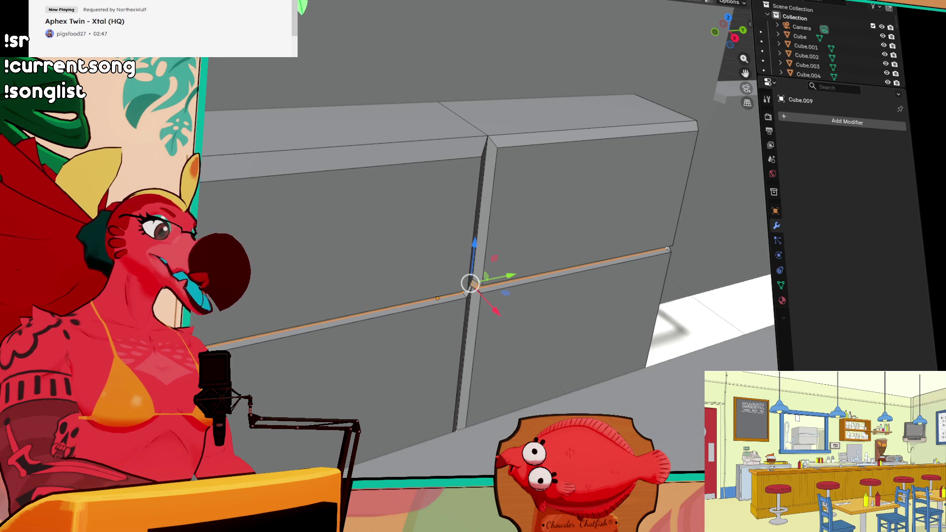
{"action": "key", "text": "Tab"}
{"action": "key", "text": "shift+space"}
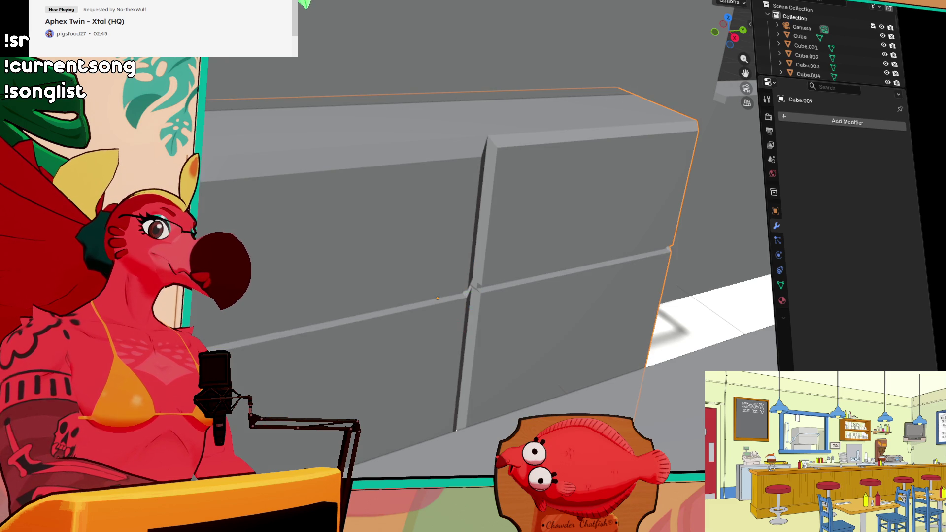
Step: Draw a small handle box on the upper left drawer, raise it, and copy it along Y to the right drawer
{"action": "left_click_drag", "start_coordinate": [314, 240], "coordinate": [371, 244]}
{"action": "left_click", "coordinate": [374, 245]}
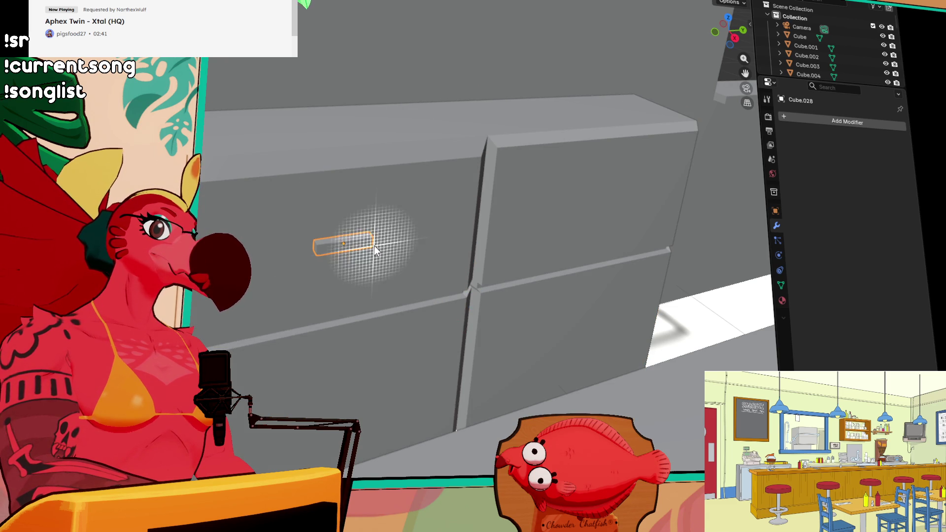
{"action": "key", "text": "shift+space"}
{"action": "key", "text": "g"}
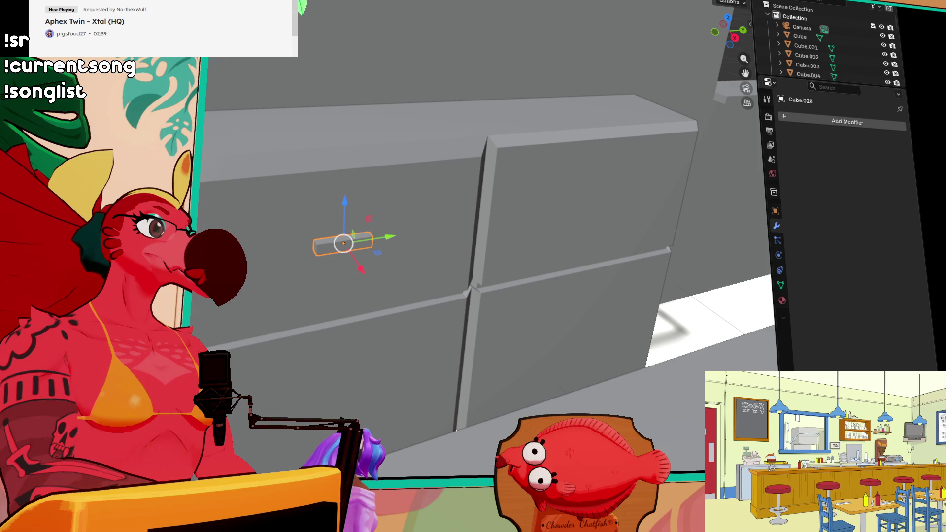
{"action": "mouse_move", "coordinate": [346, 203]}
{"action": "left_mouse_down"}
{"action": "mouse_move", "coordinate": [348, 145]}
{"action": "mouse_move", "coordinate": [351, 154]}
{"action": "left_mouse_up"}
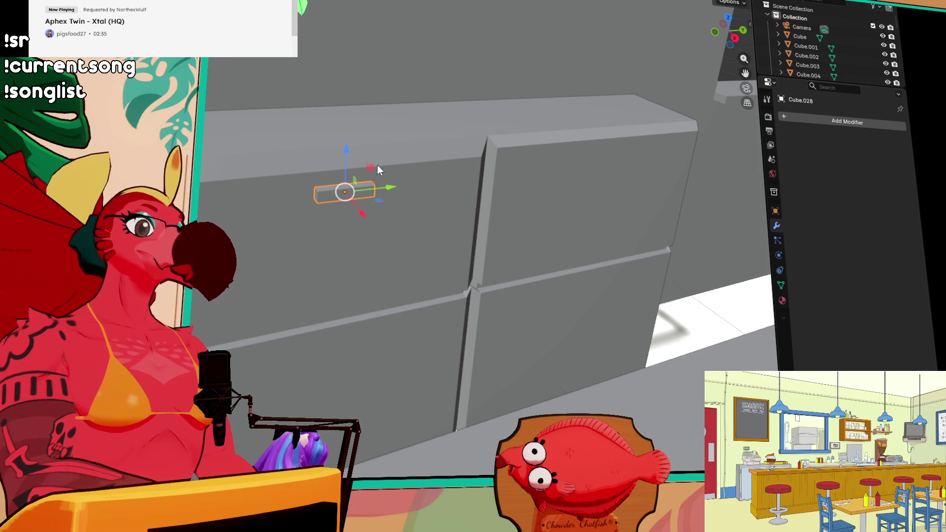
{"action": "key", "text": "shift+d"}
{"action": "key", "text": "y"}
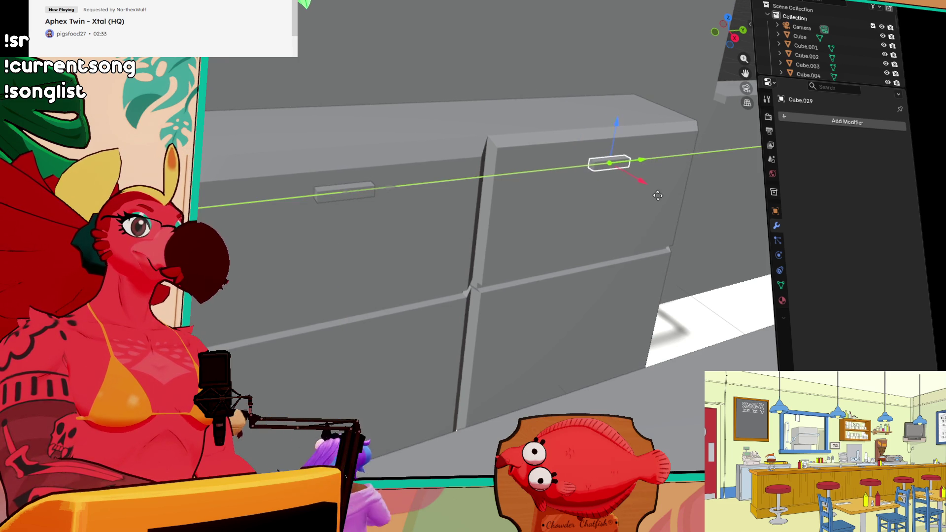
{"action": "left_click", "coordinate": [656, 197]}
{"action": "mouse_move", "coordinate": [650, 223]}
{"action": "middle_mouse_down"}
{"action": "mouse_move", "coordinate": [608, 222]}
{"action": "mouse_move", "coordinate": [620, 233]}
{"action": "mouse_move", "coordinate": [483, 226]}
{"action": "middle_mouse_up"}
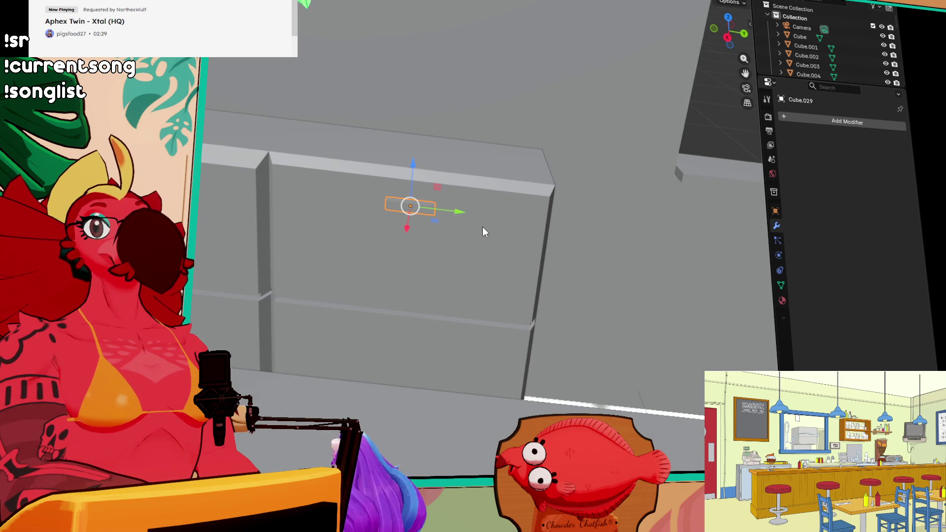
{"action": "scroll", "coordinate": [381, 241], "scroll_direction": "up", "scroll_amount": 3, "text": "ctrl"}
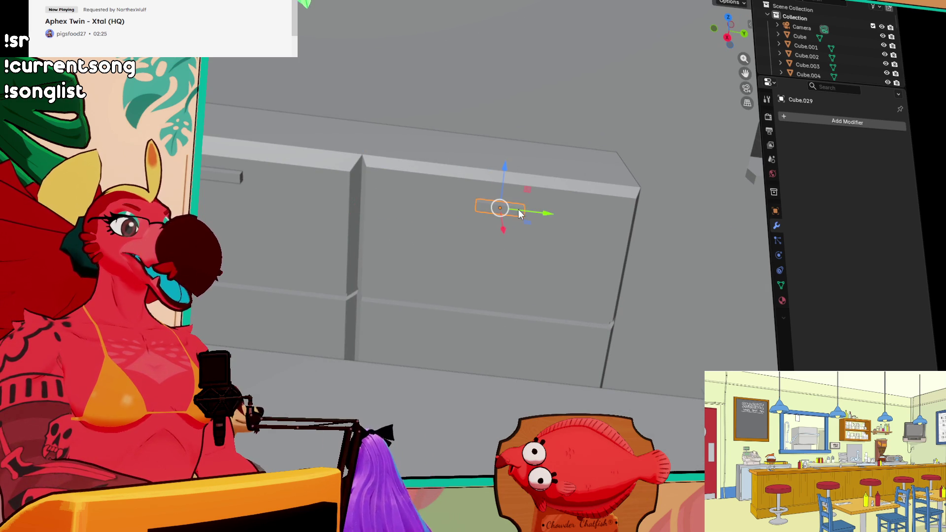
{"action": "left_click_drag", "start_coordinate": [551, 217], "coordinate": [546, 217]}
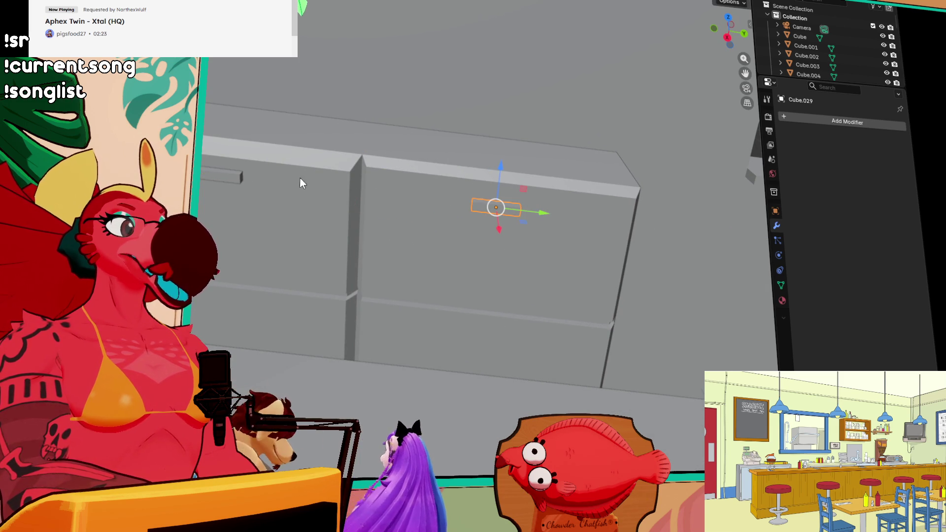
Step: Duplicate both upper handles straight down along Z onto the lower drawers
{"action": "left_click", "coordinate": [229, 178]}
{"action": "left_click", "coordinate": [484, 207], "text": "shift"}
{"action": "mouse_move", "coordinate": [333, 190]}
{"action": "middle_mouse_down"}
{"action": "mouse_move", "coordinate": [361, 219]}
{"action": "mouse_move", "coordinate": [369, 210]}
{"action": "middle_mouse_up"}
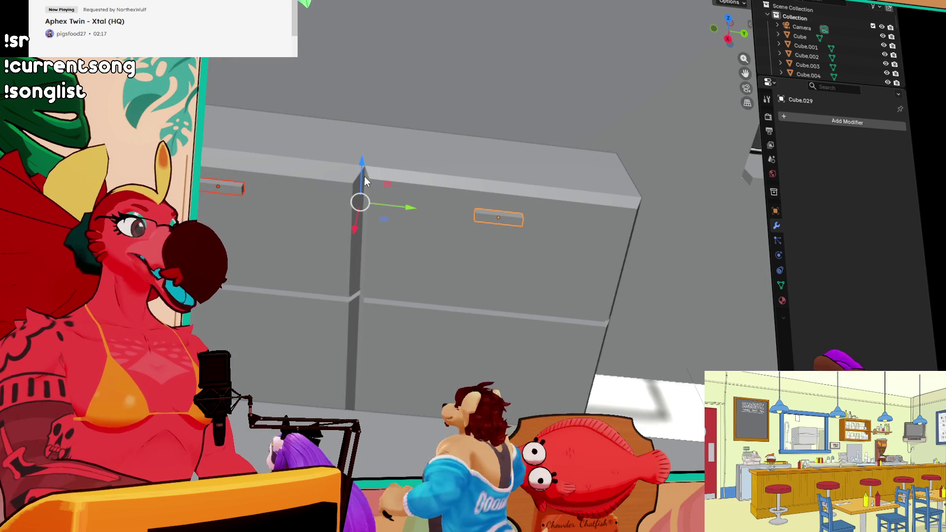
{"action": "left_click_drag", "start_coordinate": [360, 167], "coordinate": [358, 268]}
{"action": "key", "text": "ctrl+z"}
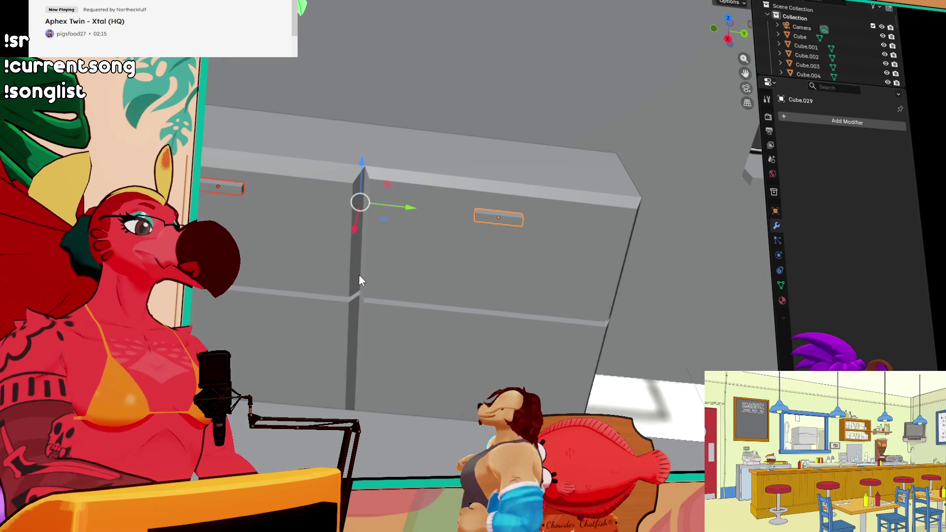
{"action": "left_click_drag", "start_coordinate": [362, 168], "coordinate": [358, 206]}
{"action": "key", "text": "ctrl+z"}
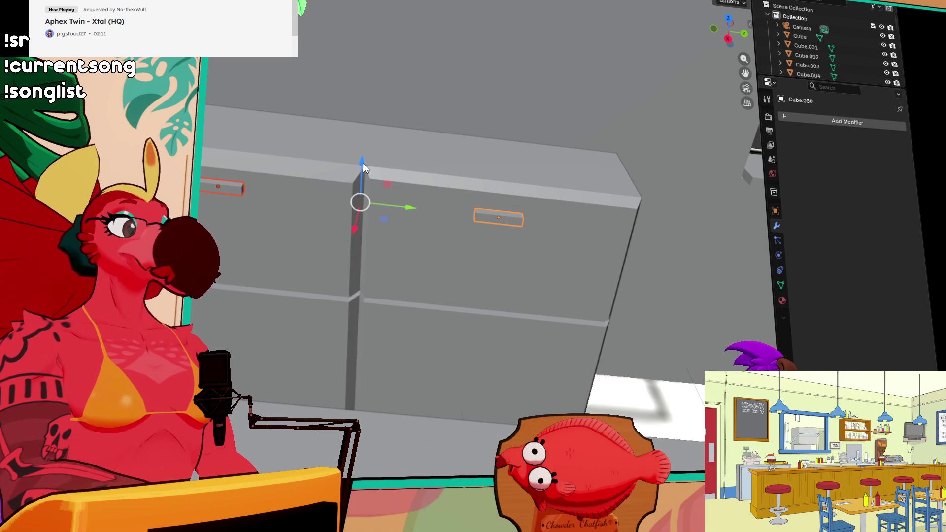
{"action": "key", "text": "shift+d"}
{"action": "key", "text": "z"}
{"action": "left_click", "coordinate": [353, 291]}
{"action": "mouse_move", "coordinate": [353, 291]}
{"action": "middle_mouse_down"}
{"action": "mouse_move", "coordinate": [443, 265]}
{"action": "mouse_move", "coordinate": [452, 297]}
{"action": "mouse_move", "coordinate": [475, 305]}
{"action": "mouse_move", "coordinate": [439, 298]}
{"action": "mouse_move", "coordinate": [442, 313]}
{"action": "middle_mouse_up"}
Step: Delete the tall box standing behind the counter
{"action": "scroll", "coordinate": [474, 305], "scroll_direction": "down", "scroll_amount": 3}
{"action": "scroll", "coordinate": [441, 312], "scroll_direction": "up", "scroll_amount": 3}
{"action": "left_click", "coordinate": [593, 85]}
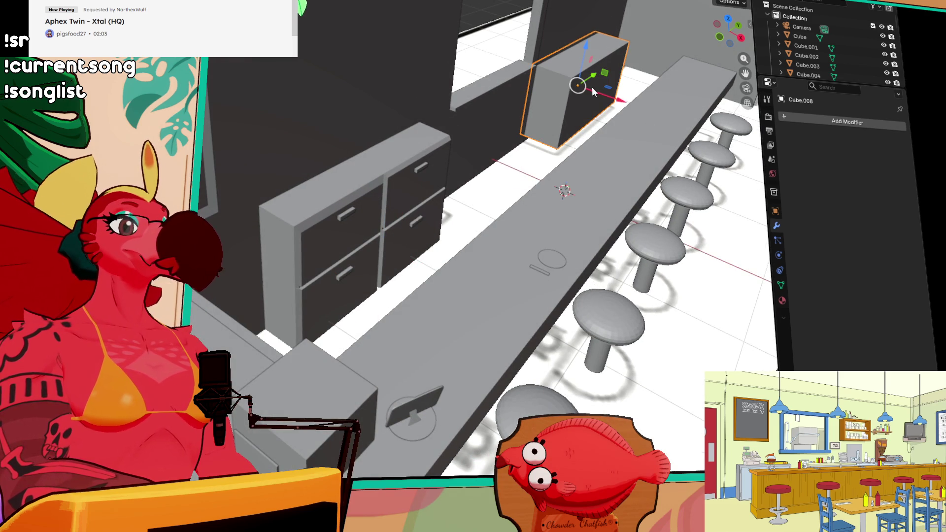
{"action": "key", "text": "Delete"}
Step: Join the drawer cabinet and its four handles into a single object
{"action": "left_click", "coordinate": [347, 246]}
{"action": "left_click", "coordinate": [346, 218], "text": "shift"}
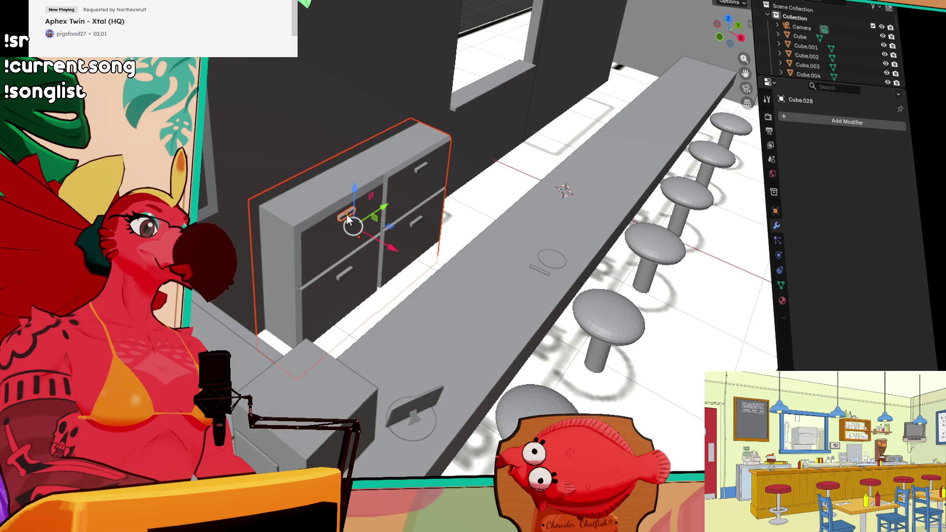
{"action": "left_click", "coordinate": [422, 168], "text": "shift"}
{"action": "left_click", "coordinate": [419, 222], "text": "shift"}
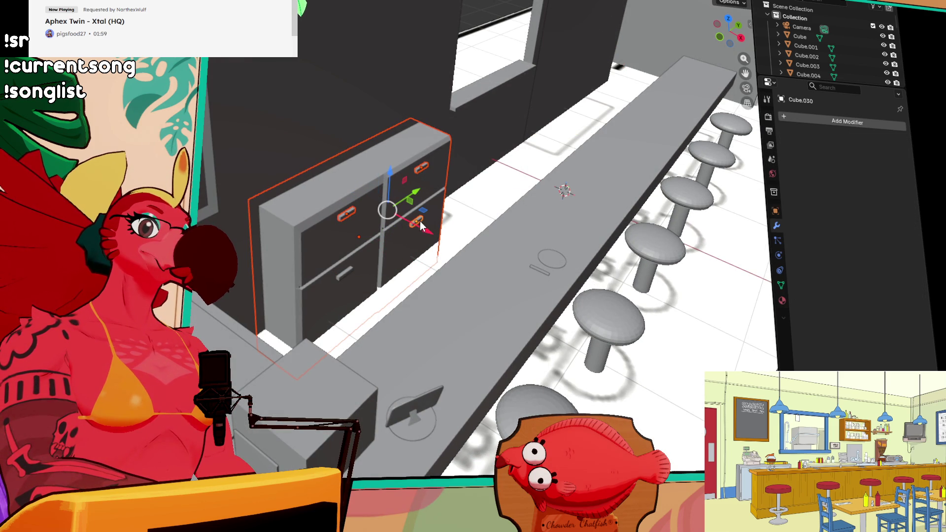
{"action": "left_click", "coordinate": [347, 269], "text": "shift"}
{"action": "key", "text": "ctrl+j"}
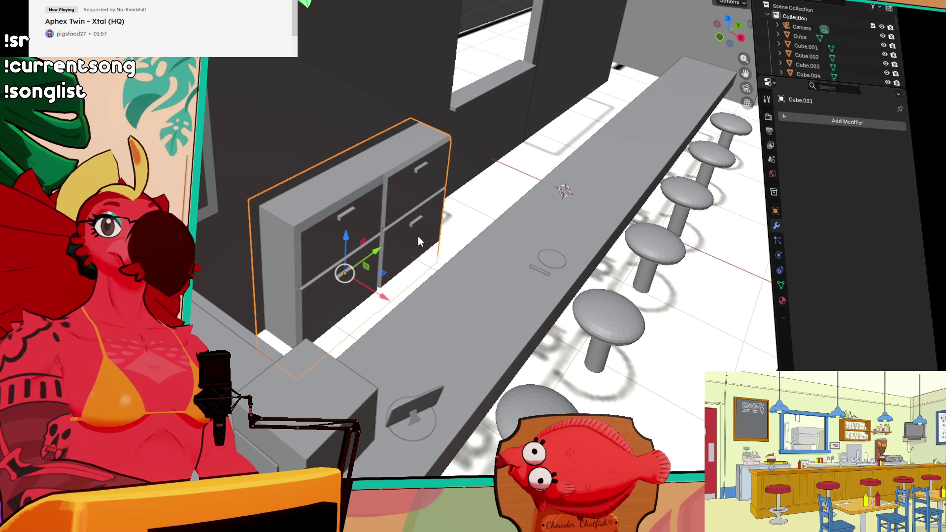
Step: Duplicate the joined cabinet along Y and place the copy behind the counter
{"action": "left_click_drag", "start_coordinate": [373, 252], "coordinate": [492, 162]}
{"action": "key", "text": "ctrl+z"}
{"action": "key", "text": "shift+d"}
{"action": "key", "text": "y"}
{"action": "left_click", "coordinate": [608, 98]}
{"action": "mouse_move", "coordinate": [609, 98]}
{"action": "middle_mouse_down"}
{"action": "mouse_move", "coordinate": [616, 110]}
{"action": "mouse_move", "coordinate": [552, 131]}
{"action": "middle_mouse_up"}
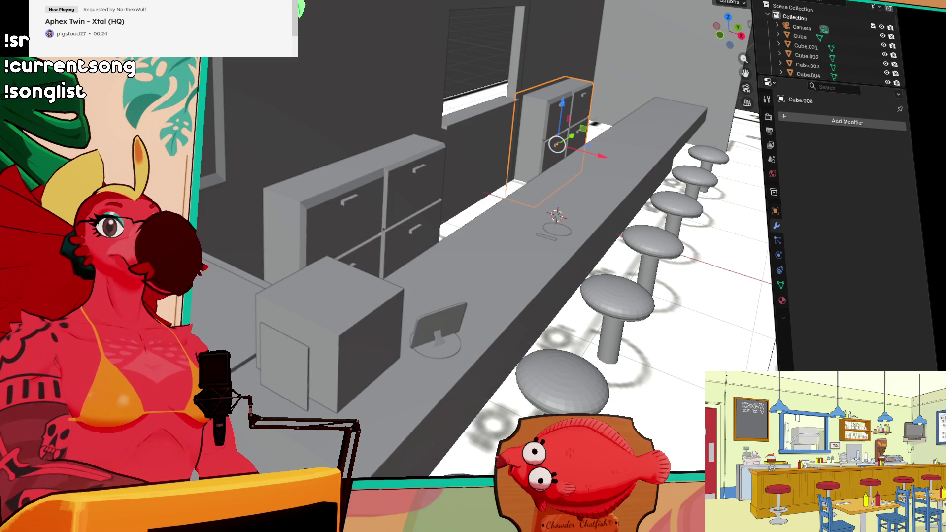
{"action": "mouse_move", "coordinate": [749, 237]}
{"action": "middle_mouse_down"}
{"action": "mouse_move", "coordinate": [721, 251]}
{"action": "mouse_move", "coordinate": [688, 249]}
{"action": "mouse_move", "coordinate": [711, 226]}
{"action": "middle_mouse_up"}
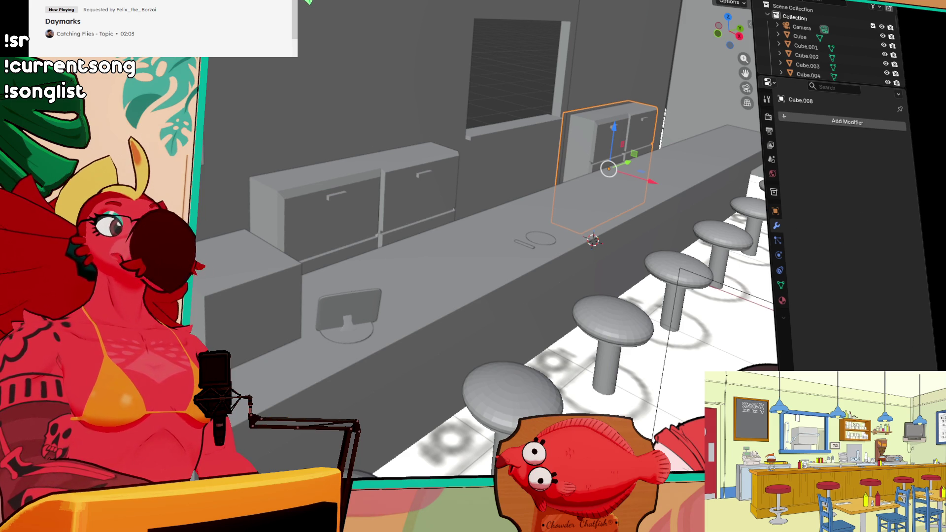
{"action": "mouse_move", "coordinate": [660, 247]}
{"action": "middle_mouse_down"}
{"action": "mouse_move", "coordinate": [610, 204]}
{"action": "mouse_move", "coordinate": [590, 212]}
{"action": "middle_mouse_up"}
{"action": "middle_click_drag", "start_coordinate": [569, 256], "coordinate": [624, 248]}
{"action": "middle_click_drag", "start_coordinate": [687, 270], "coordinate": [425, 162]}
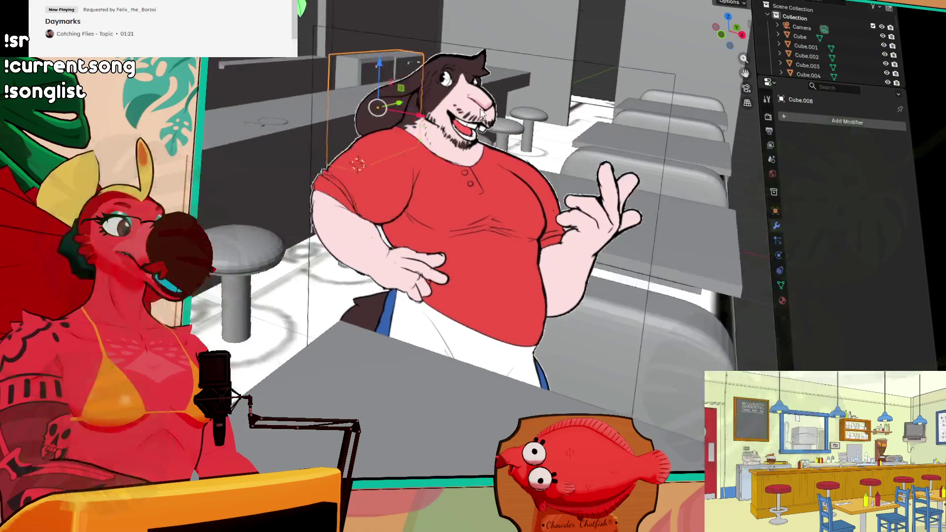
{"action": "middle_click_drag", "start_coordinate": [481, 112], "coordinate": [641, 186]}
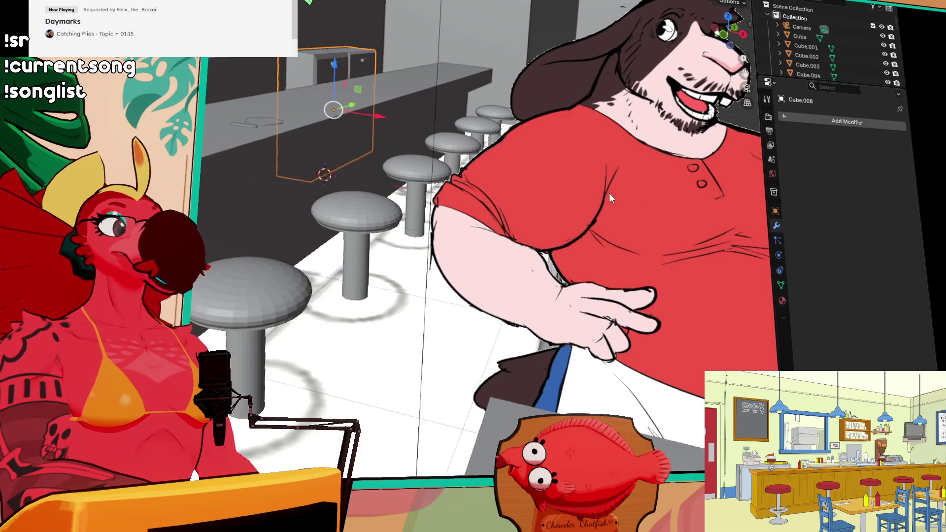
Step: Zoom and pan the view to recentre on the selected cabinet cube, Cube.008
{"action": "scroll", "coordinate": [609, 193], "scroll_direction": "up", "scroll_amount": 3}
{"action": "middle_click_drag", "start_coordinate": [536, 206], "coordinate": [541, 207]}
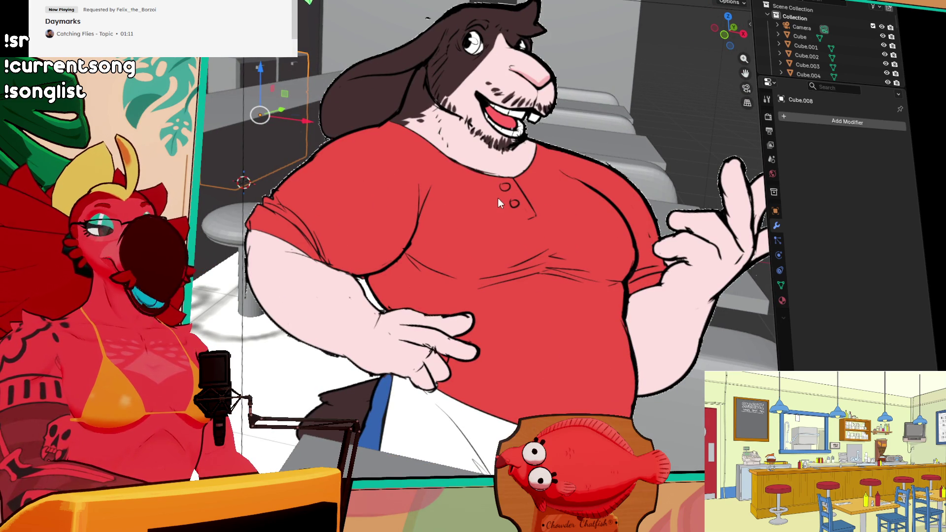
{"action": "mouse_move", "coordinate": [493, 203]}
{"action": "middle_mouse_down"}
{"action": "mouse_move", "coordinate": [507, 208]}
{"action": "mouse_move", "coordinate": [374, 216]}
{"action": "mouse_move", "coordinate": [282, 140]}
{"action": "mouse_move", "coordinate": [530, 191]}
{"action": "middle_mouse_up"}
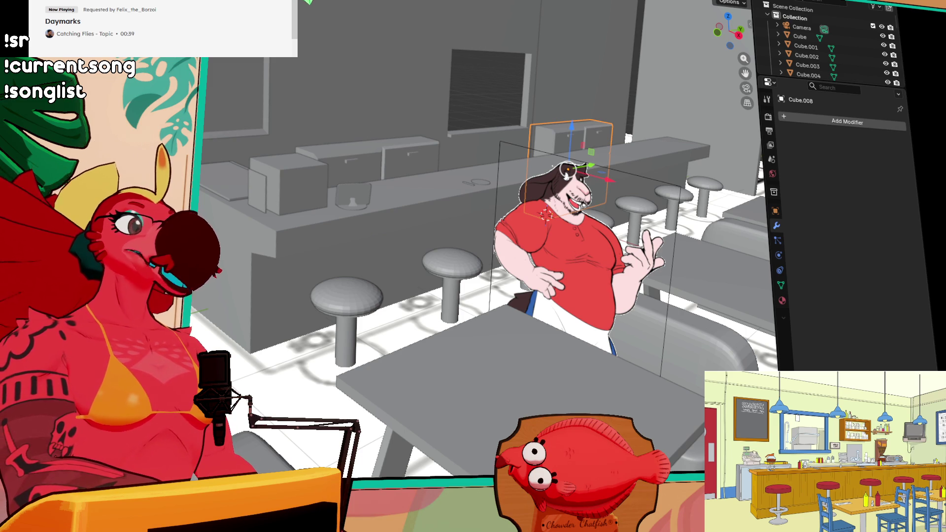
Step: Select both drawer cabinets and slide them together along the X axis
{"action": "mouse_move", "coordinate": [511, 160]}
{"action": "middle_mouse_down"}
{"action": "mouse_move", "coordinate": [499, 184]}
{"action": "mouse_move", "coordinate": [516, 192]}
{"action": "mouse_move", "coordinate": [412, 155]}
{"action": "mouse_move", "coordinate": [463, 211]}
{"action": "mouse_move", "coordinate": [369, 221]}
{"action": "middle_mouse_up"}
{"action": "left_click", "coordinate": [369, 221]}
{"action": "mouse_move", "coordinate": [478, 229]}
{"action": "middle_mouse_down"}
{"action": "mouse_move", "coordinate": [433, 229]}
{"action": "mouse_move", "coordinate": [596, 255]}
{"action": "middle_mouse_up"}
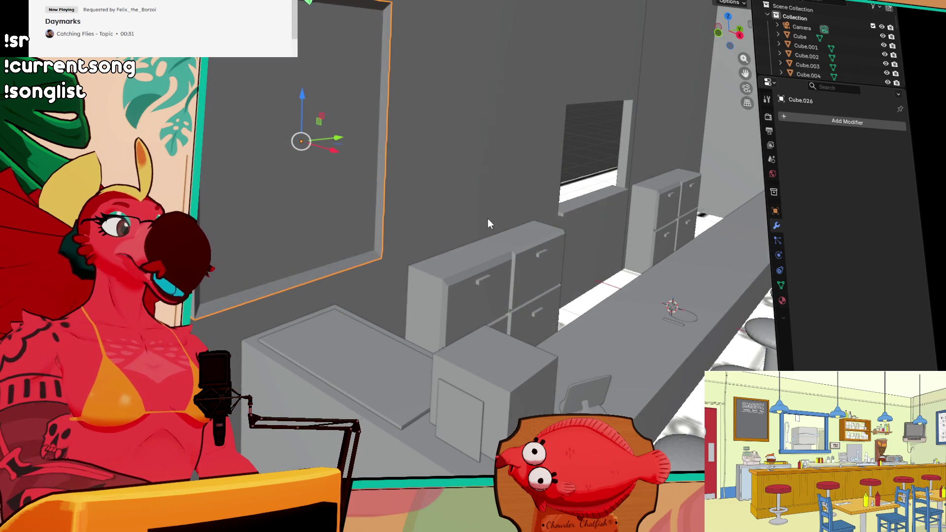
{"action": "middle_click_drag", "start_coordinate": [488, 219], "coordinate": [478, 232]}
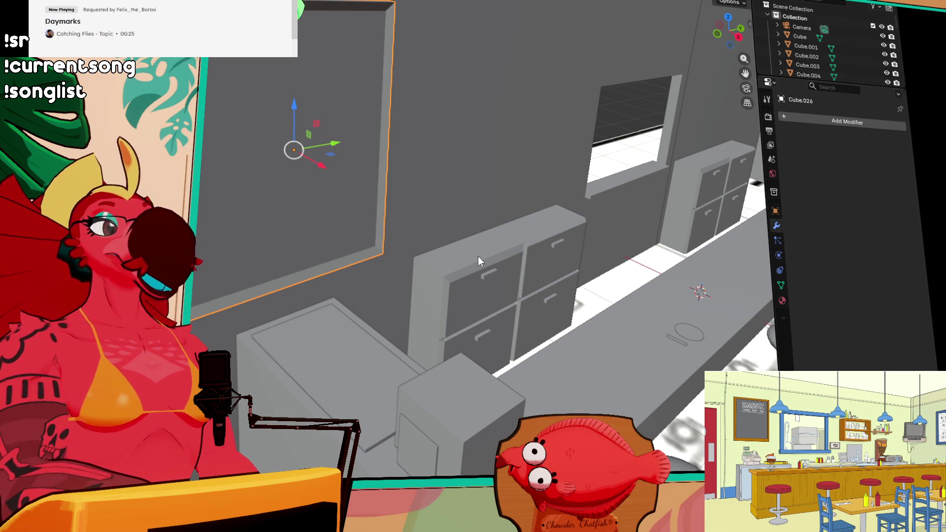
{"action": "left_click", "coordinate": [489, 271]}
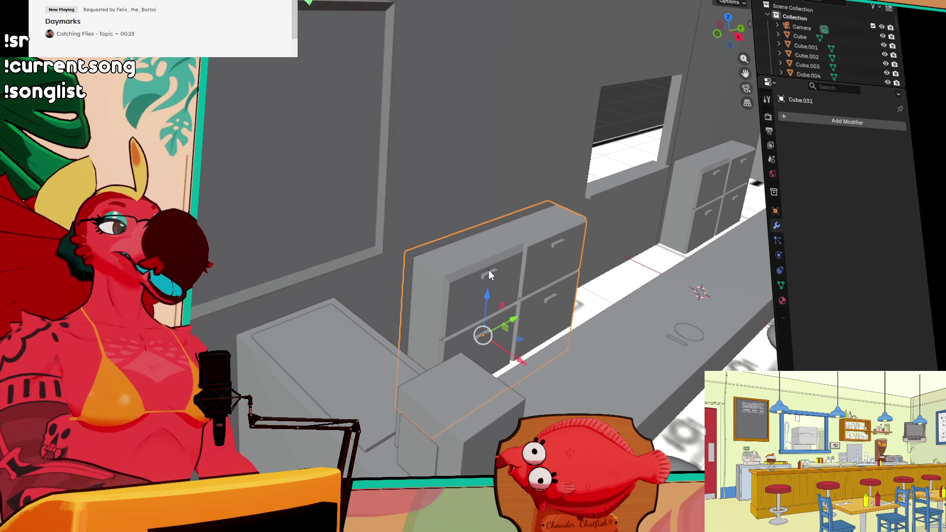
{"action": "middle_click_drag", "start_coordinate": [477, 256], "coordinate": [517, 257]}
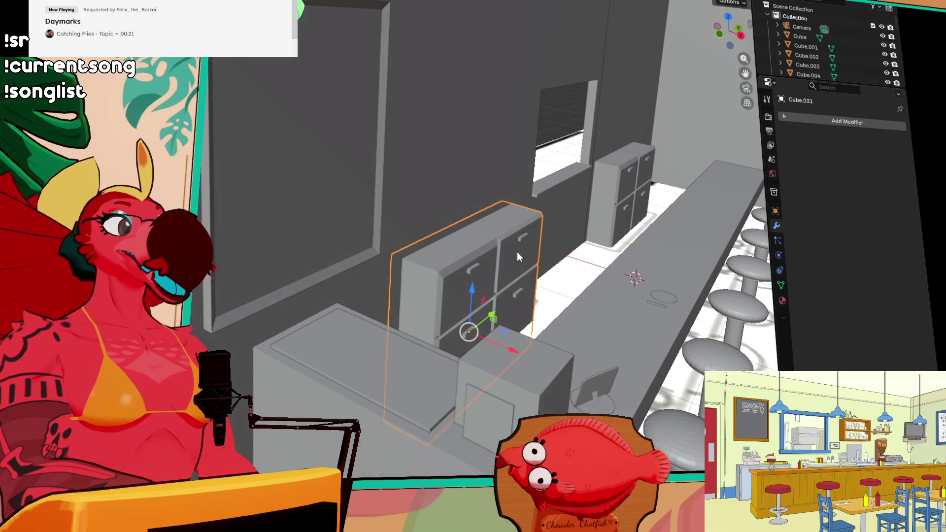
{"action": "mouse_move", "coordinate": [522, 159]}
{"action": "middle_mouse_down"}
{"action": "mouse_move", "coordinate": [506, 179]}
{"action": "mouse_move", "coordinate": [591, 221]}
{"action": "mouse_move", "coordinate": [433, 313]}
{"action": "mouse_move", "coordinate": [484, 306]}
{"action": "mouse_move", "coordinate": [548, 321]}
{"action": "middle_mouse_up"}
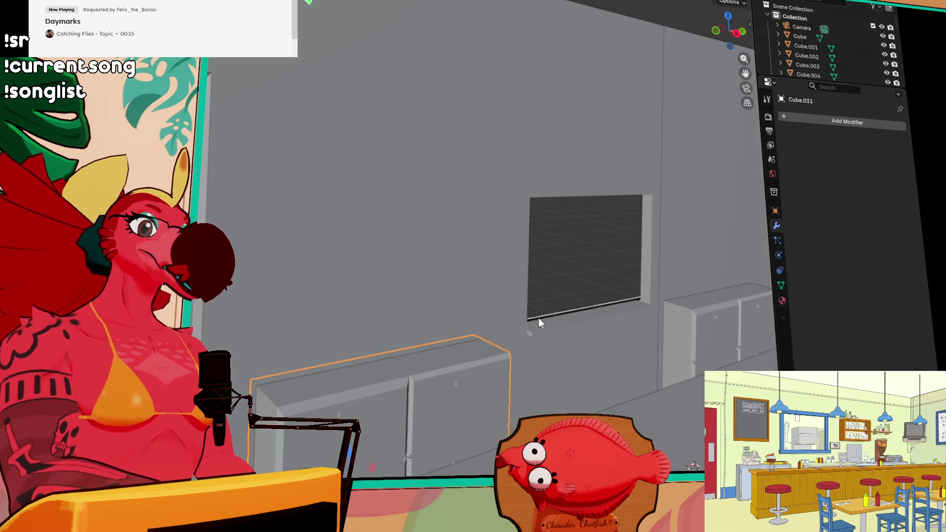
{"action": "mouse_move", "coordinate": [448, 359]}
{"action": "middle_mouse_down"}
{"action": "mouse_move", "coordinate": [480, 384]}
{"action": "mouse_move", "coordinate": [602, 289]}
{"action": "middle_mouse_up"}
{"action": "left_click", "coordinate": [603, 289], "text": "shift"}
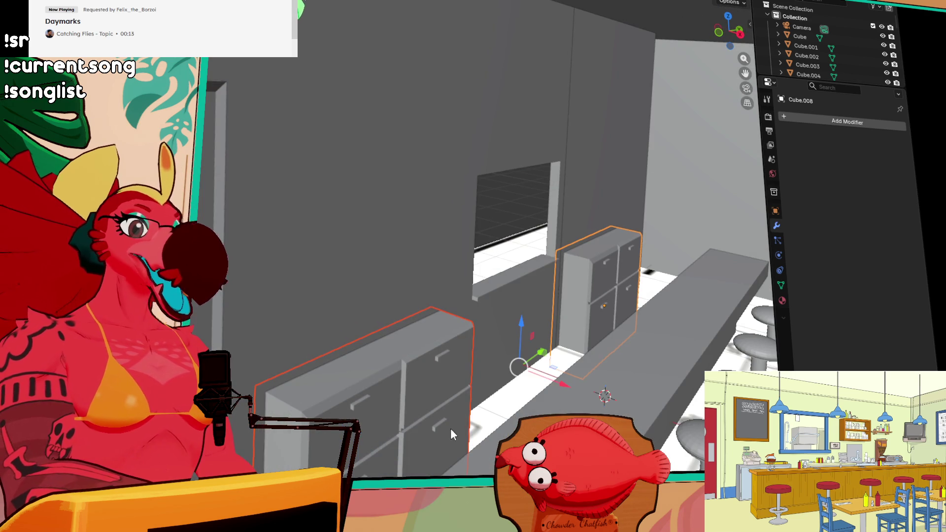
{"action": "key", "text": "g"}
{"action": "key", "text": "x"}
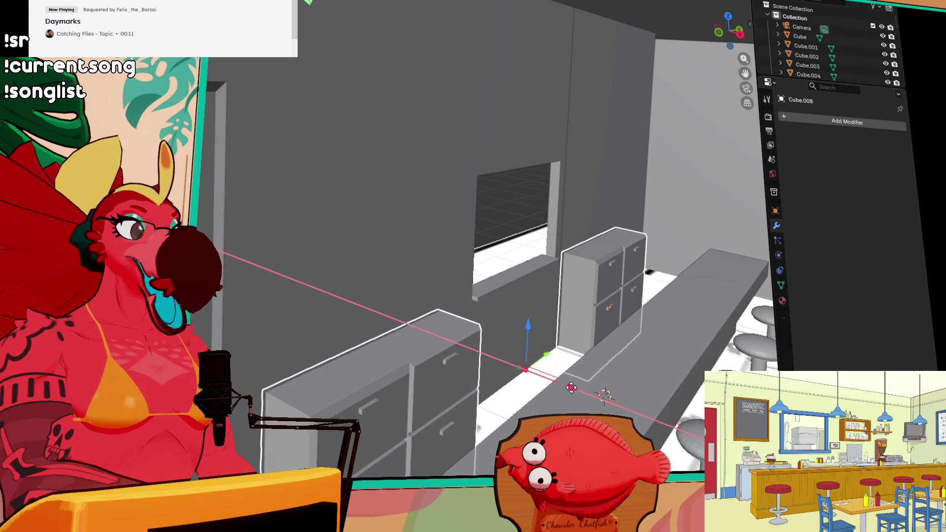
{"action": "left_click", "coordinate": [540, 390]}
Step: Select the back wall and frame it in the view
{"action": "mouse_move", "coordinate": [540, 390]}
{"action": "middle_mouse_down"}
{"action": "mouse_move", "coordinate": [332, 344]}
{"action": "mouse_move", "coordinate": [390, 281]}
{"action": "mouse_move", "coordinate": [254, 267]}
{"action": "mouse_move", "coordinate": [491, 269]}
{"action": "middle_mouse_up"}
{"action": "left_click", "coordinate": [332, 344]}
{"action": "key", "text": "KP_Decimal"}
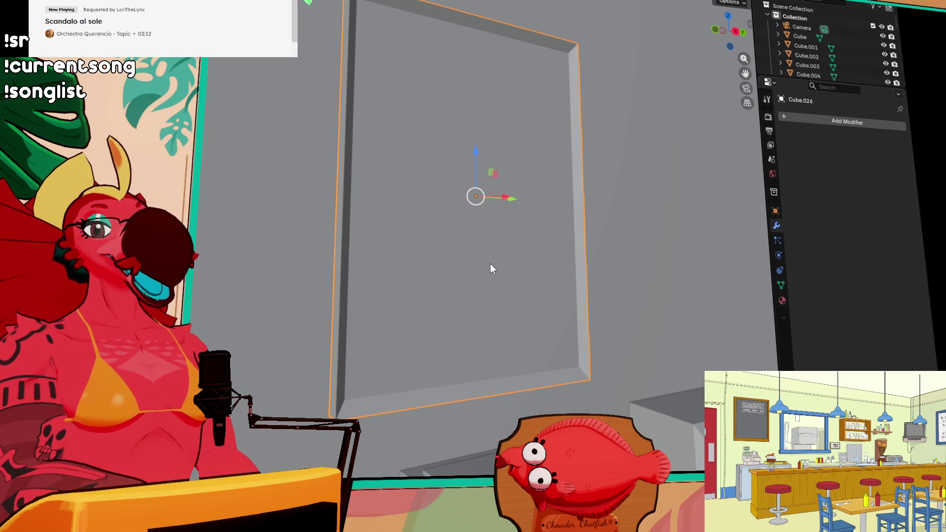
Step: Orbit and zoom in toward the counter, then select the serving-window wall, Cube.006
{"action": "mouse_move", "coordinate": [542, 246]}
{"action": "middle_mouse_down"}
{"action": "mouse_move", "coordinate": [517, 268]}
{"action": "mouse_move", "coordinate": [620, 273]}
{"action": "mouse_move", "coordinate": [431, 266]}
{"action": "mouse_move", "coordinate": [532, 256]}
{"action": "mouse_move", "coordinate": [536, 289]}
{"action": "middle_mouse_up"}
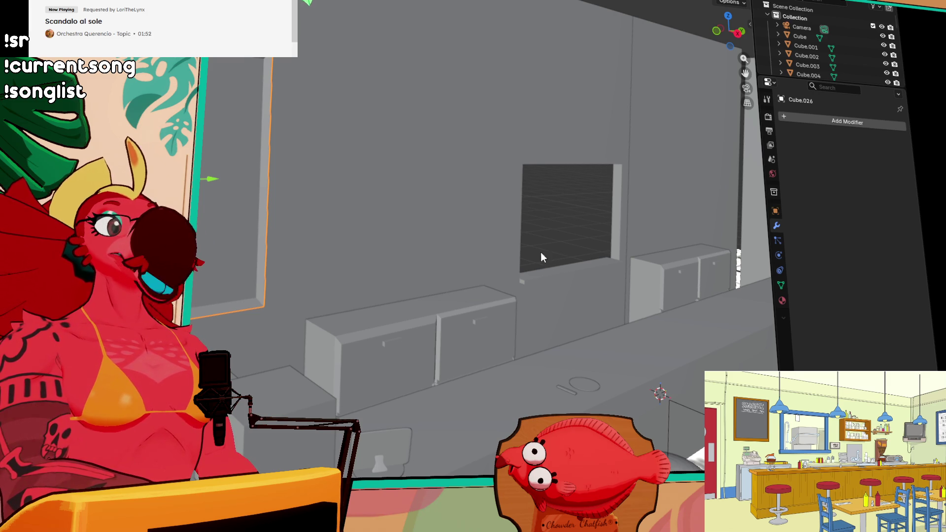
{"action": "mouse_move", "coordinate": [574, 267]}
{"action": "middle_mouse_down"}
{"action": "mouse_move", "coordinate": [569, 329]}
{"action": "mouse_move", "coordinate": [587, 215]}
{"action": "middle_mouse_up"}
{"action": "scroll", "coordinate": [590, 203], "scroll_direction": "up", "scroll_amount": 5}
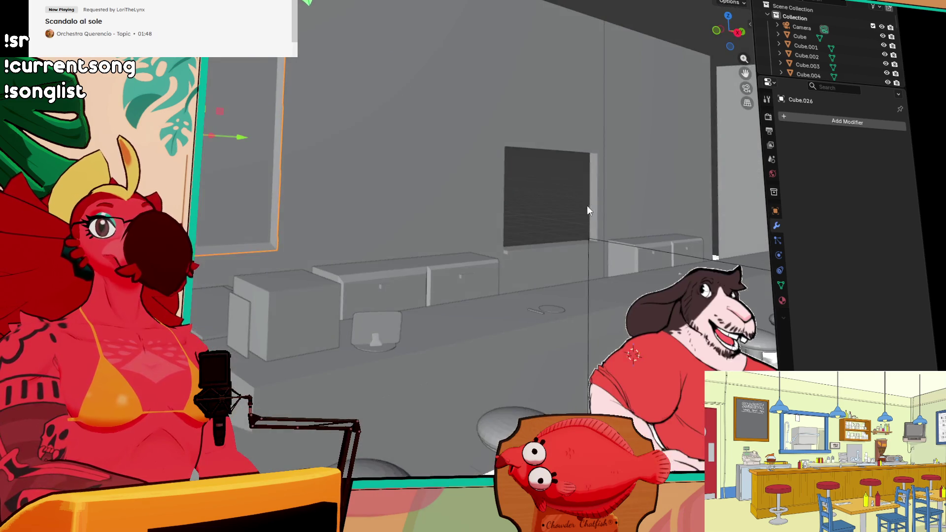
{"action": "mouse_move", "coordinate": [542, 281]}
{"action": "middle_mouse_down"}
{"action": "mouse_move", "coordinate": [532, 306]}
{"action": "mouse_move", "coordinate": [558, 310]}
{"action": "mouse_move", "coordinate": [540, 291]}
{"action": "mouse_move", "coordinate": [532, 199]}
{"action": "middle_mouse_up"}
{"action": "left_click", "coordinate": [532, 193]}
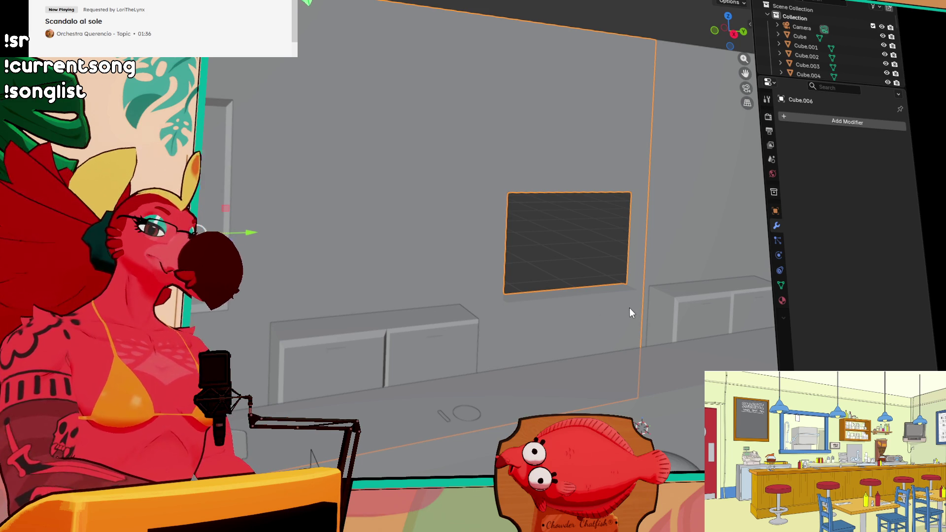
Step: Orbit and zoom in to look down at the window sill, then pick the strip at the window's left edge
{"action": "middle_click_drag", "start_coordinate": [592, 320], "coordinate": [602, 314]}
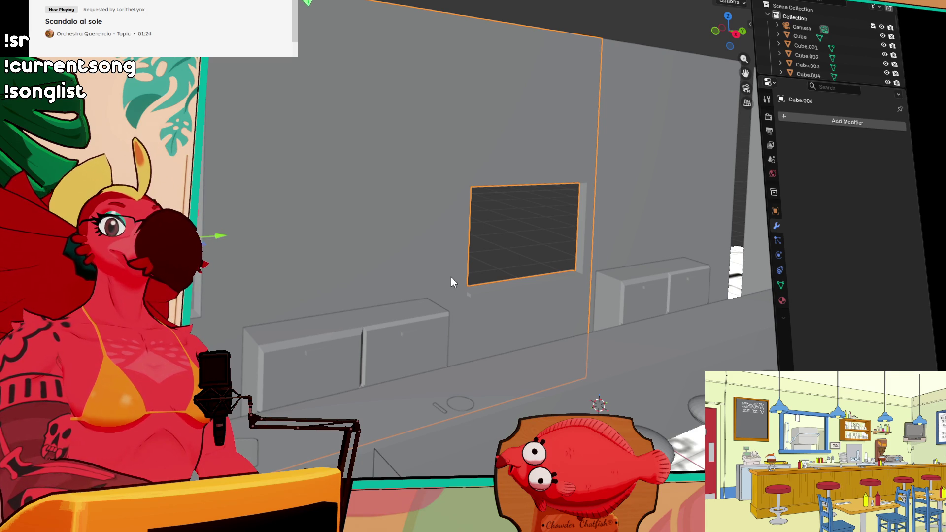
{"action": "mouse_move", "coordinate": [468, 254]}
{"action": "middle_mouse_down"}
{"action": "mouse_move", "coordinate": [577, 319]}
{"action": "mouse_move", "coordinate": [436, 283]}
{"action": "mouse_move", "coordinate": [294, 288]}
{"action": "middle_mouse_up"}
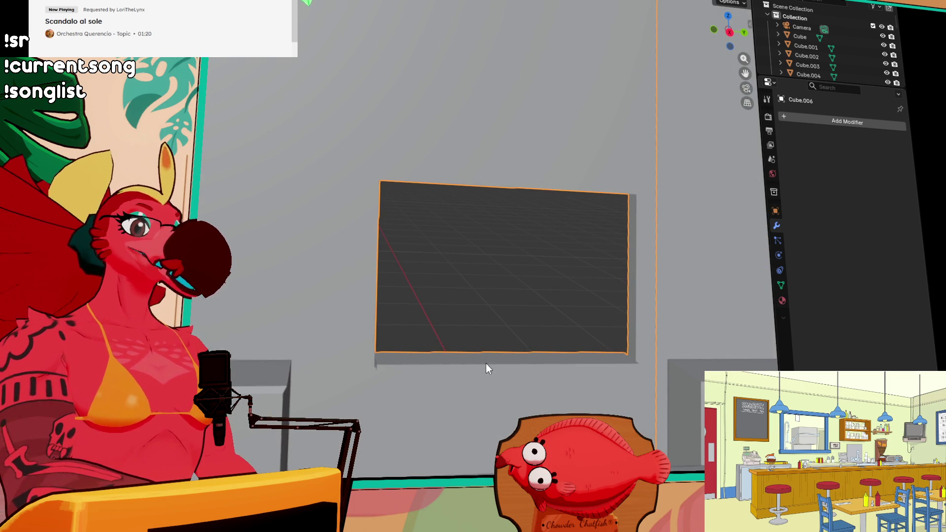
{"action": "middle_click_drag", "start_coordinate": [485, 368], "coordinate": [512, 379]}
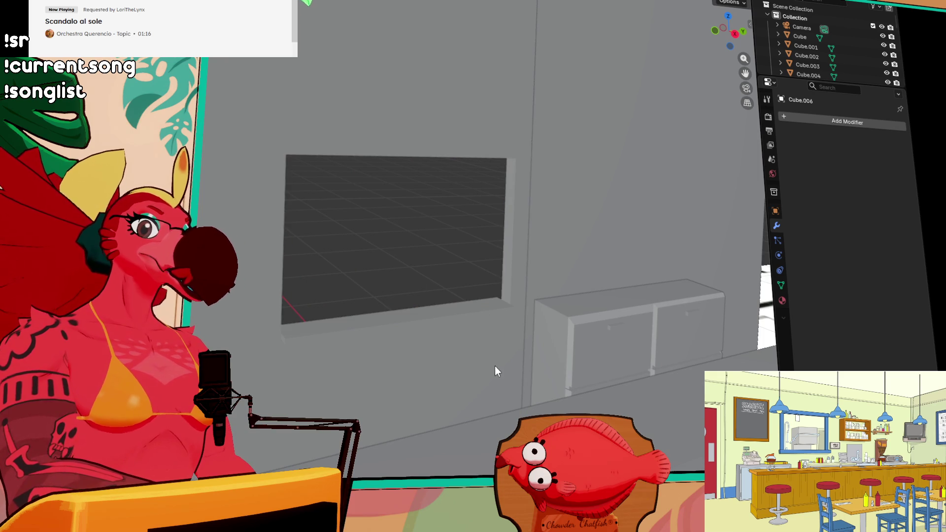
{"action": "mouse_move", "coordinate": [474, 303]}
{"action": "middle_mouse_down"}
{"action": "mouse_move", "coordinate": [581, 312]}
{"action": "mouse_move", "coordinate": [405, 315]}
{"action": "middle_mouse_up"}
{"action": "mouse_move", "coordinate": [391, 272]}
{"action": "middle_mouse_down"}
{"action": "mouse_move", "coordinate": [448, 290]}
{"action": "mouse_move", "coordinate": [437, 290]}
{"action": "middle_mouse_up"}
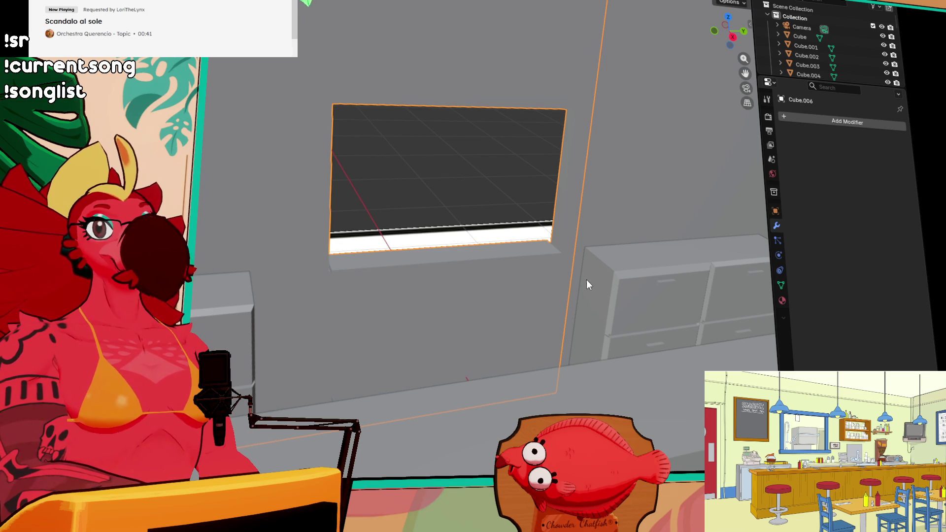
{"action": "middle_click_drag", "start_coordinate": [634, 267], "coordinate": [618, 281]}
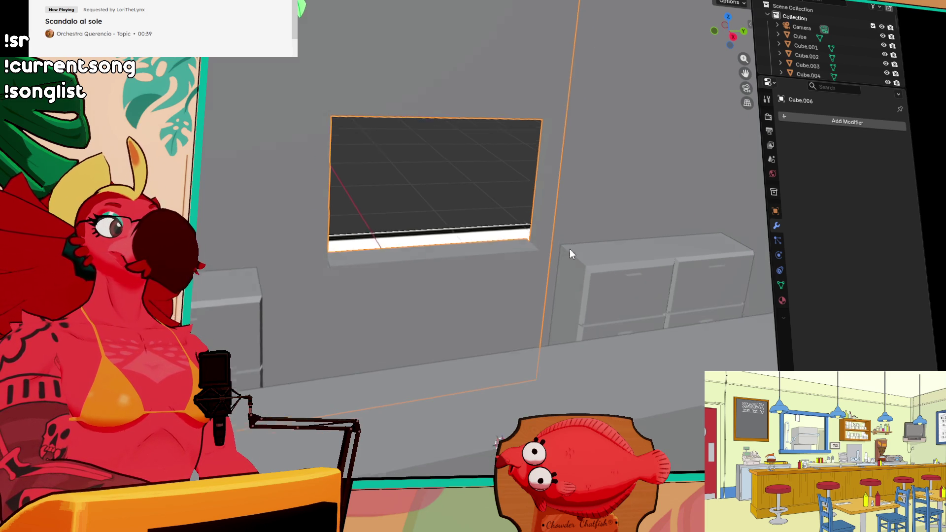
{"action": "middle_click_drag", "start_coordinate": [566, 254], "coordinate": [593, 239]}
{"action": "mouse_move", "coordinate": [452, 258]}
{"action": "middle_mouse_down"}
{"action": "mouse_move", "coordinate": [486, 237]}
{"action": "mouse_move", "coordinate": [456, 245]}
{"action": "middle_mouse_up"}
{"action": "scroll", "coordinate": [394, 259], "scroll_direction": "up", "scroll_amount": 1}
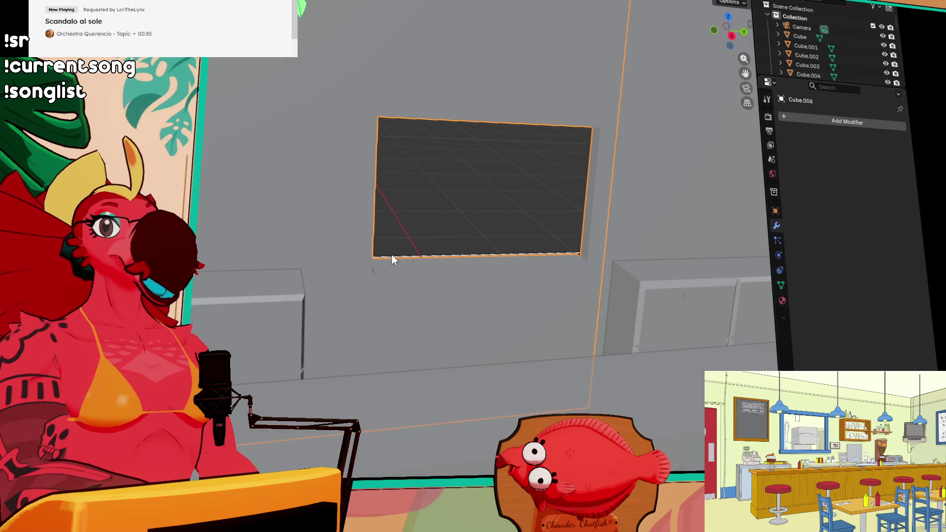
{"action": "scroll", "coordinate": [392, 256], "scroll_direction": "up", "scroll_amount": 1}
{"action": "scroll", "coordinate": [391, 261], "scroll_direction": "up", "scroll_amount": 1}
{"action": "mouse_move", "coordinate": [441, 311]}
{"action": "middle_mouse_down"}
{"action": "mouse_move", "coordinate": [471, 317]}
{"action": "mouse_move", "coordinate": [471, 325]}
{"action": "middle_mouse_up"}
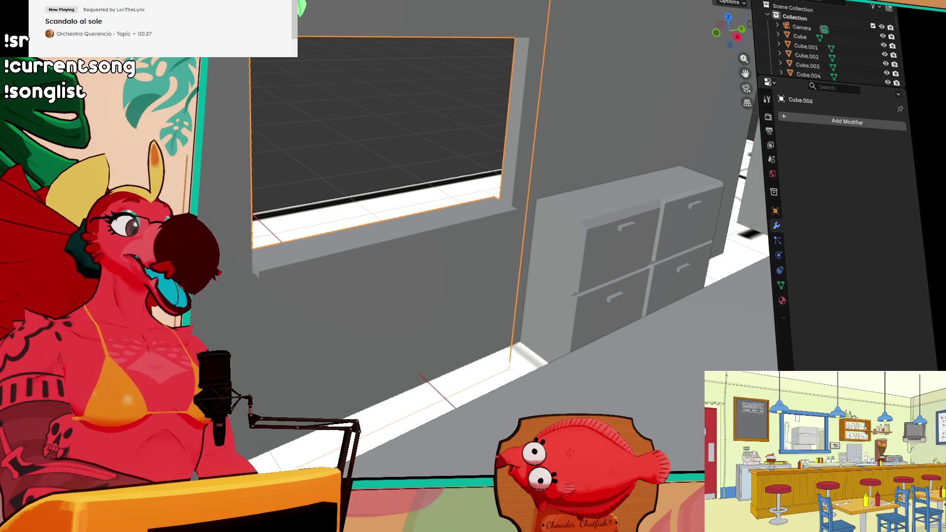
{"action": "left_click", "coordinate": [247, 273], "text": "shift"}
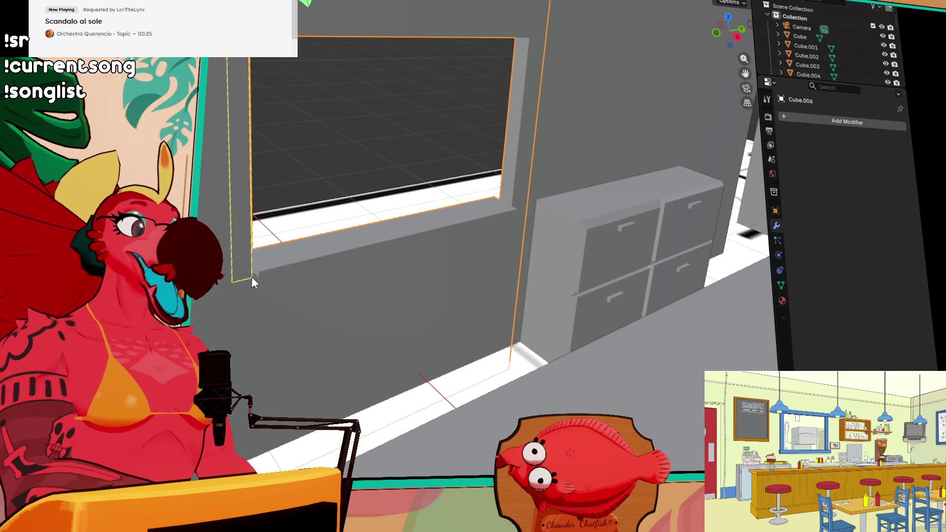
Step: Select only the vertical wall strip and slide it along Y to the window's left edge
{"action": "left_click", "coordinate": [245, 276], "text": "shift"}
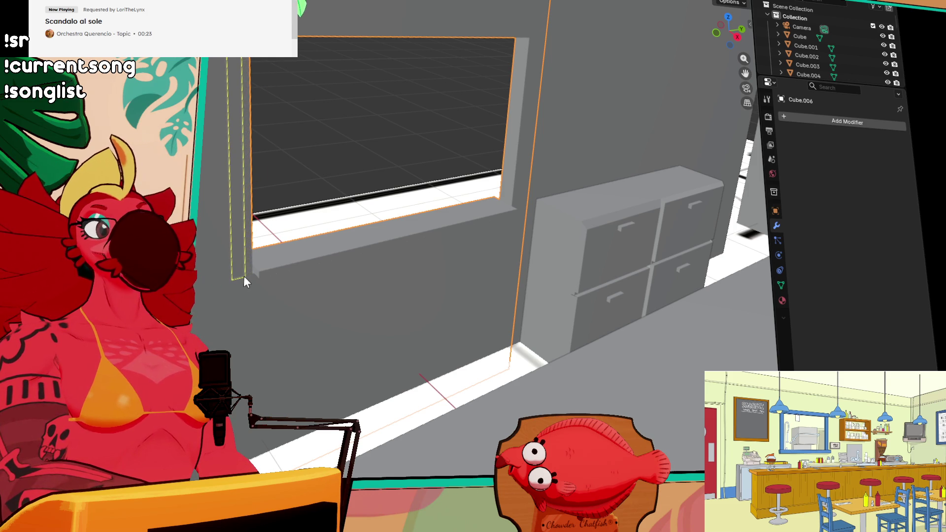
{"action": "left_click", "coordinate": [249, 277]}
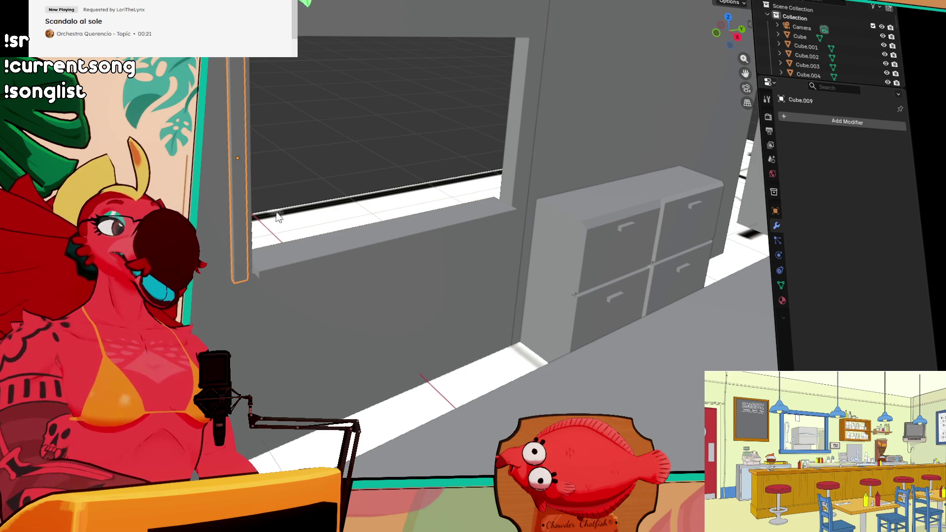
{"action": "key", "text": "shift+space"}
{"action": "key", "text": "g"}
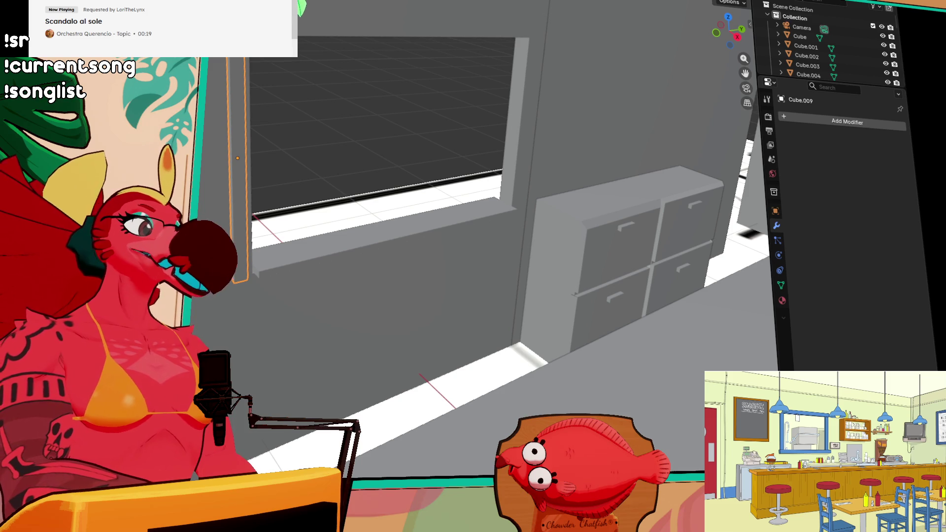
{"action": "left_click_drag", "start_coordinate": [286, 152], "coordinate": [298, 153]}
{"action": "mouse_move", "coordinate": [542, 269]}
{"action": "middle_mouse_down"}
{"action": "mouse_move", "coordinate": [569, 264]}
{"action": "mouse_move", "coordinate": [581, 166]}
{"action": "middle_mouse_up"}
{"action": "middle_click_drag", "start_coordinate": [655, 182], "coordinate": [606, 258]}
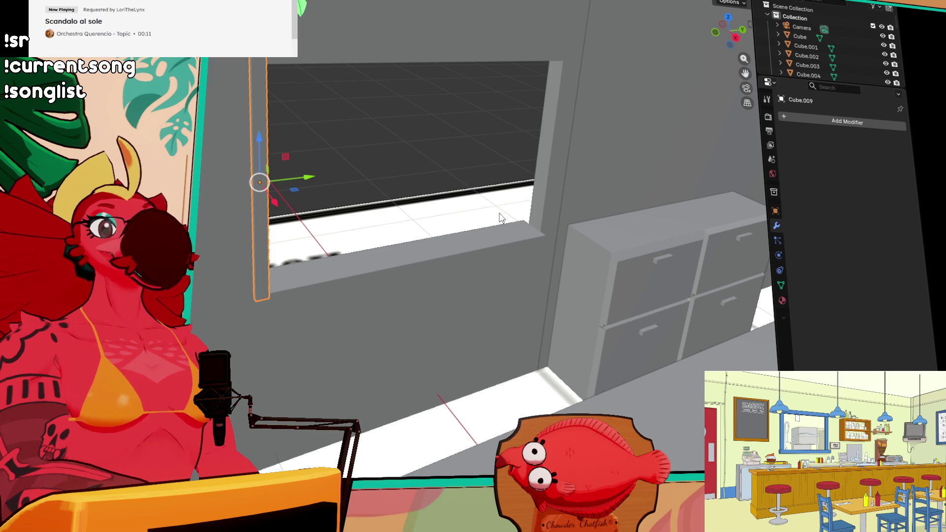
Step: Duplicate the vertical trim strip and move the copy to the window's right edge
{"action": "key", "text": "shift+d"}
{"action": "key", "text": "Escape"}
{"action": "mouse_move", "coordinate": [306, 178]}
{"action": "left_mouse_down"}
{"action": "mouse_move", "coordinate": [501, 169]}
{"action": "mouse_move", "coordinate": [560, 148]}
{"action": "mouse_move", "coordinate": [599, 150]}
{"action": "mouse_move", "coordinate": [592, 155]}
{"action": "left_mouse_up"}
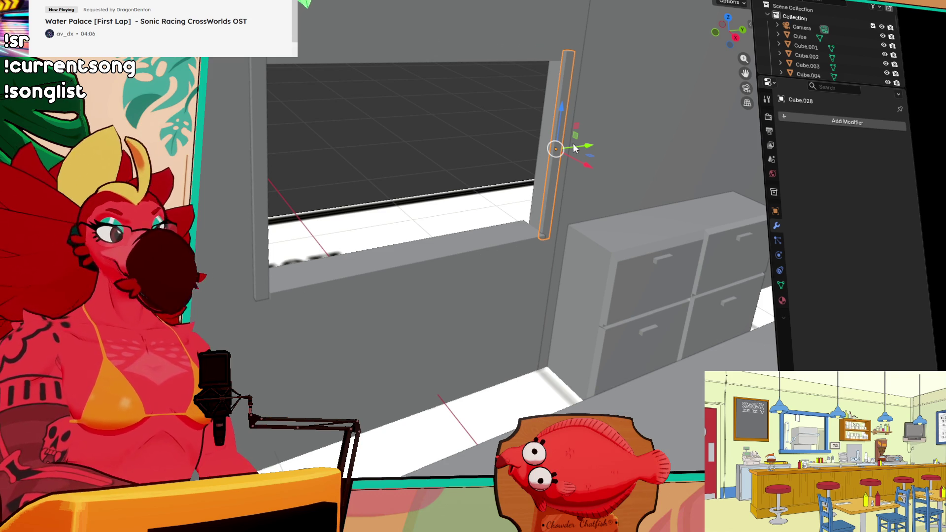
{"action": "middle_click_drag", "start_coordinate": [610, 155], "coordinate": [624, 80]}
{"action": "middle_click_drag", "start_coordinate": [429, 220], "coordinate": [415, 353]}
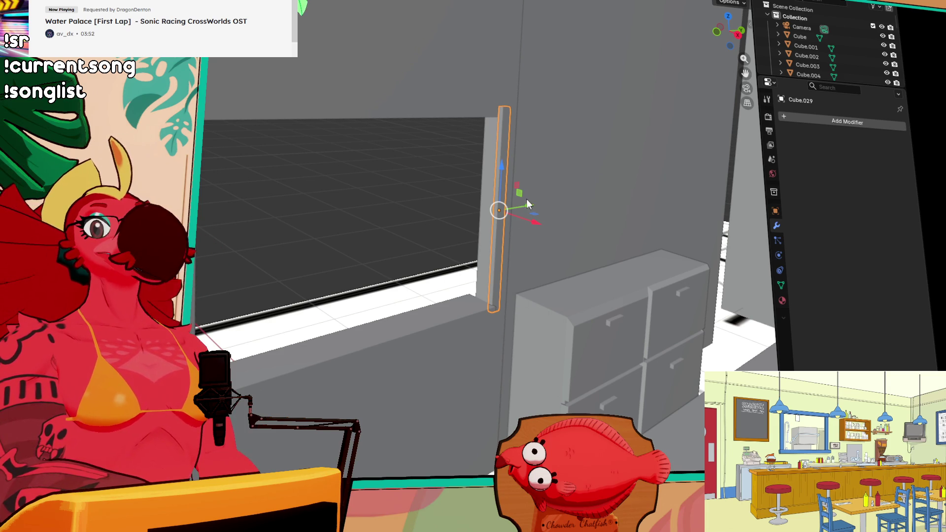
Step: Raise the strip copy Cube.029 above the window and rotate it 90° to lie horizontally
{"action": "left_click_drag", "start_coordinate": [503, 170], "coordinate": [504, 70]}
{"action": "mouse_move", "coordinate": [505, 70]}
{"action": "middle_mouse_down"}
{"action": "mouse_move", "coordinate": [550, 57]}
{"action": "mouse_move", "coordinate": [389, 60]}
{"action": "middle_mouse_up"}
{"action": "left_click", "coordinate": [220, 72]}
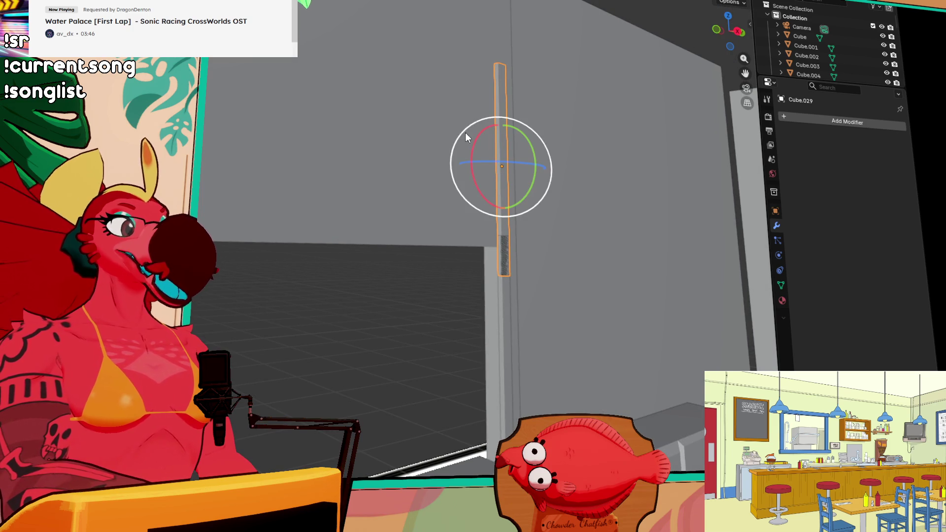
{"action": "mouse_move", "coordinate": [477, 137]}
{"action": "left_mouse_down"}
{"action": "mouse_move", "coordinate": [441, 208]}
{"action": "mouse_move", "coordinate": [448, 228]}
{"action": "left_mouse_up"}
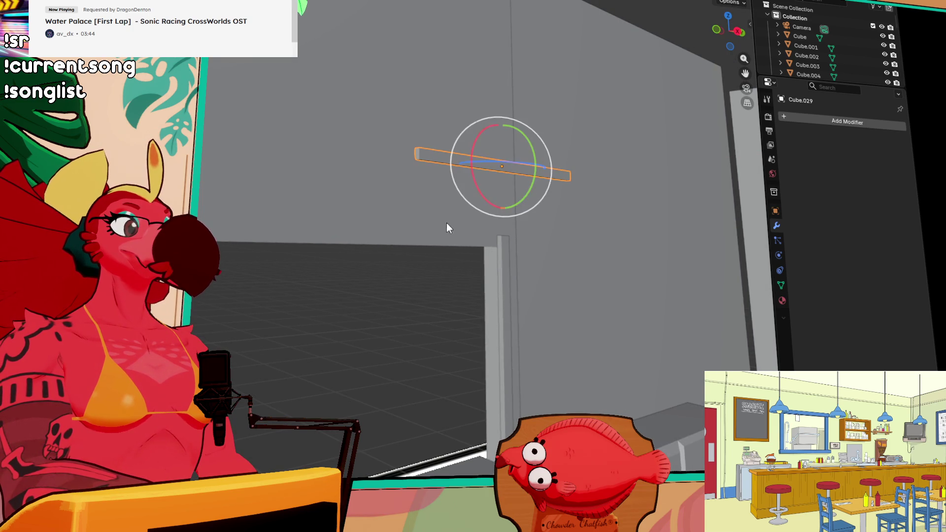
Step: Slide the horizontal strip along Y over the window and lower it onto the top edge
{"action": "mouse_move", "coordinate": [528, 201]}
{"action": "middle_mouse_down"}
{"action": "mouse_move", "coordinate": [533, 238]}
{"action": "mouse_move", "coordinate": [519, 255]}
{"action": "mouse_move", "coordinate": [342, 113]}
{"action": "middle_mouse_up"}
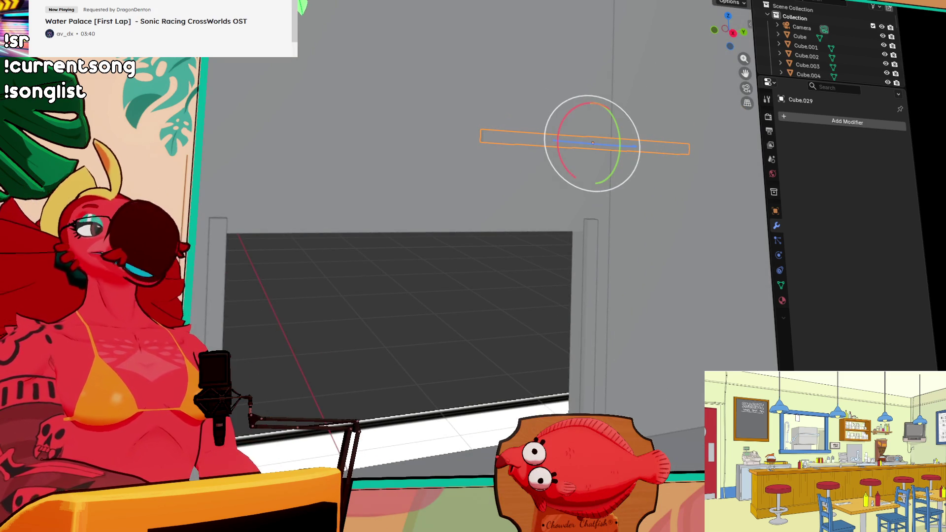
{"action": "key", "text": "shift+space"}
{"action": "key", "text": "g"}
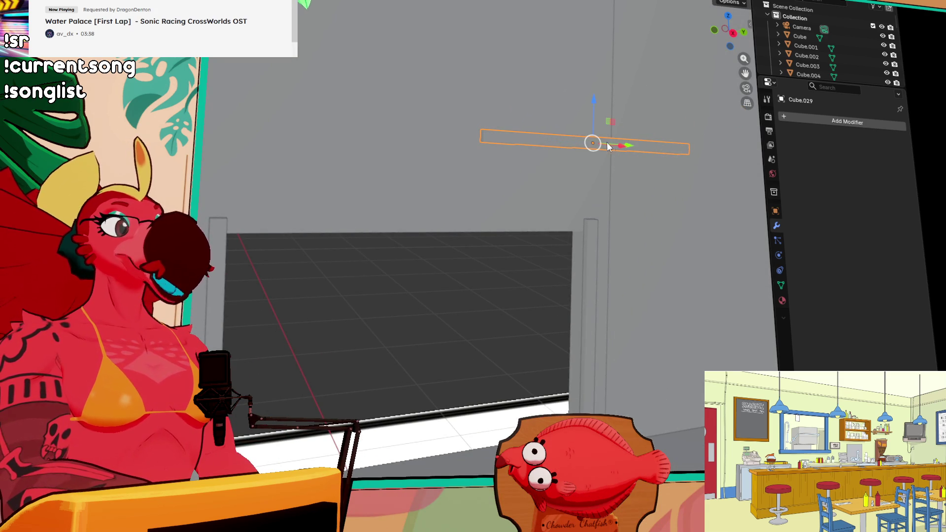
{"action": "mouse_move", "coordinate": [630, 146]}
{"action": "left_mouse_down"}
{"action": "mouse_move", "coordinate": [441, 147]}
{"action": "mouse_move", "coordinate": [453, 146]}
{"action": "left_mouse_up"}
{"action": "left_click_drag", "start_coordinate": [424, 91], "coordinate": [433, 188]}
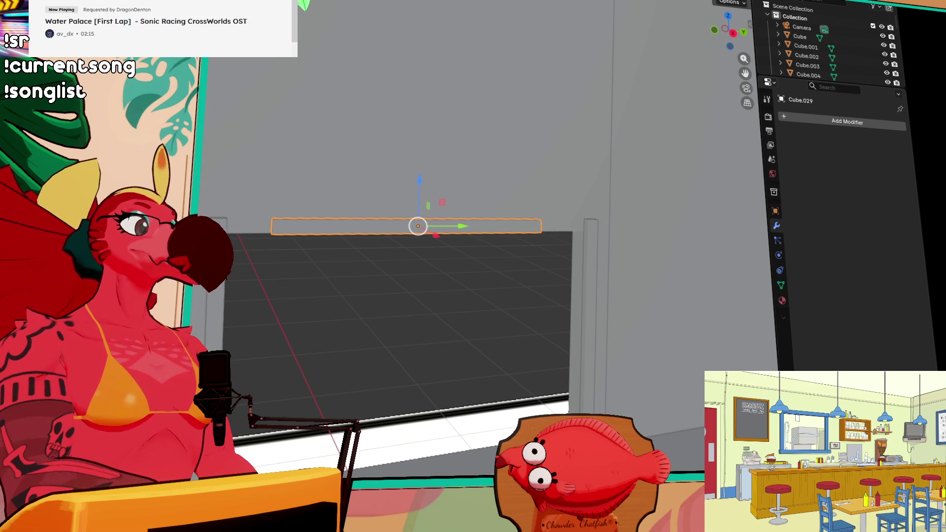
Step: Stretch the bar above the window along Y and slide it to centre it over the opening
{"action": "key", "text": "s"}
{"action": "key", "text": "y"}
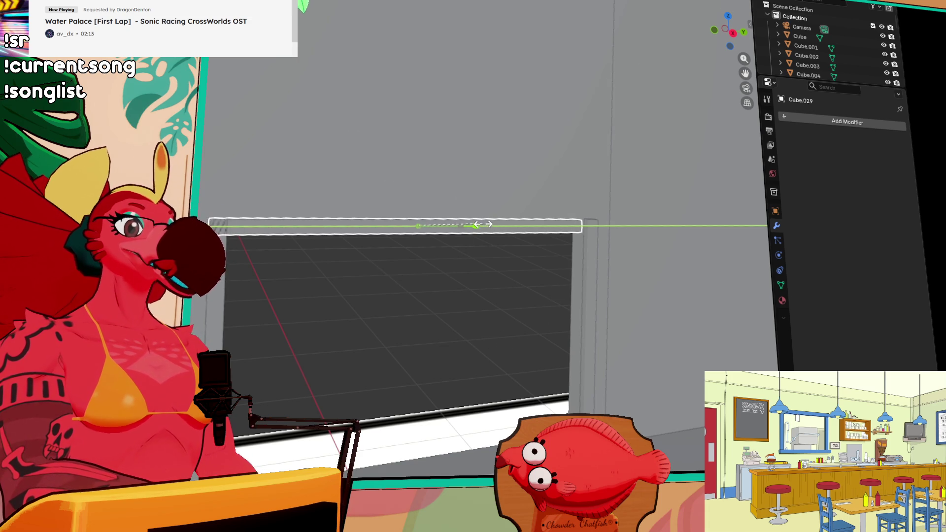
{"action": "left_click", "coordinate": [489, 224]}
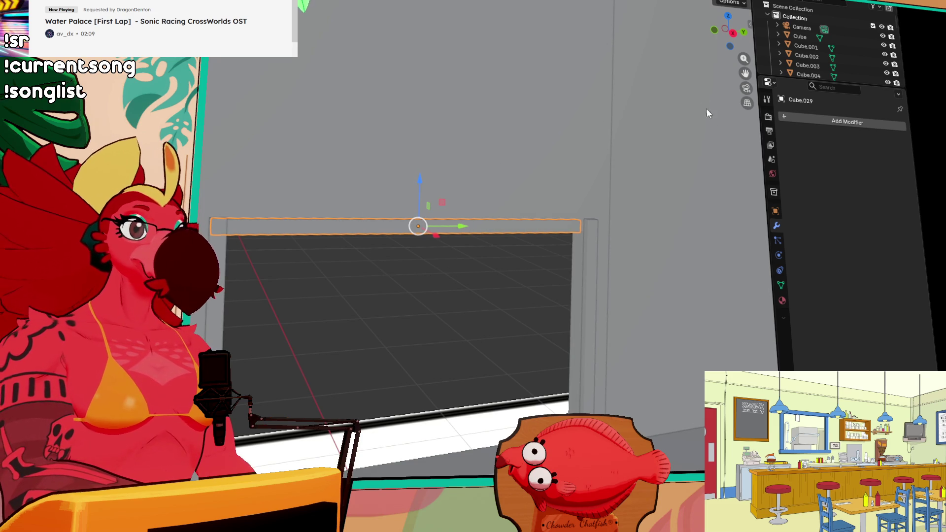
{"action": "left_click_drag", "start_coordinate": [465, 227], "coordinate": [478, 225]}
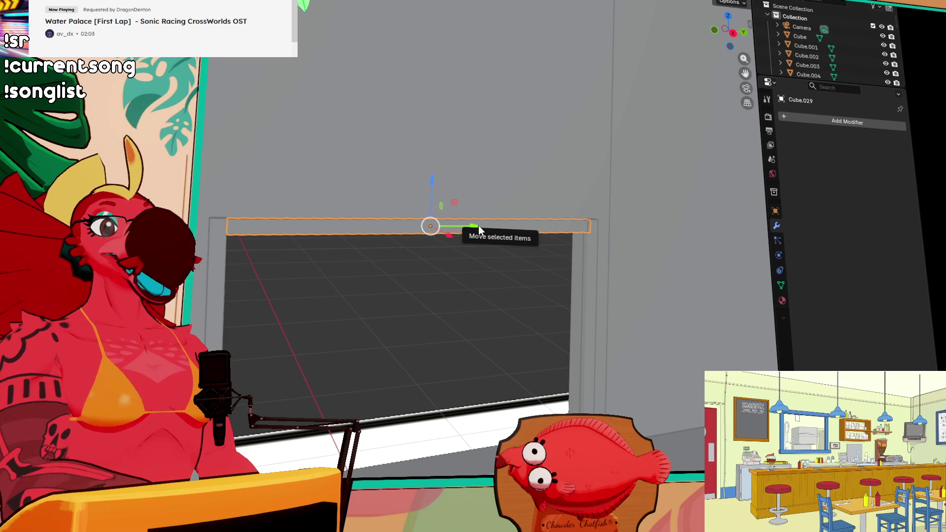
{"action": "left_click_drag", "start_coordinate": [472, 227], "coordinate": [469, 225]}
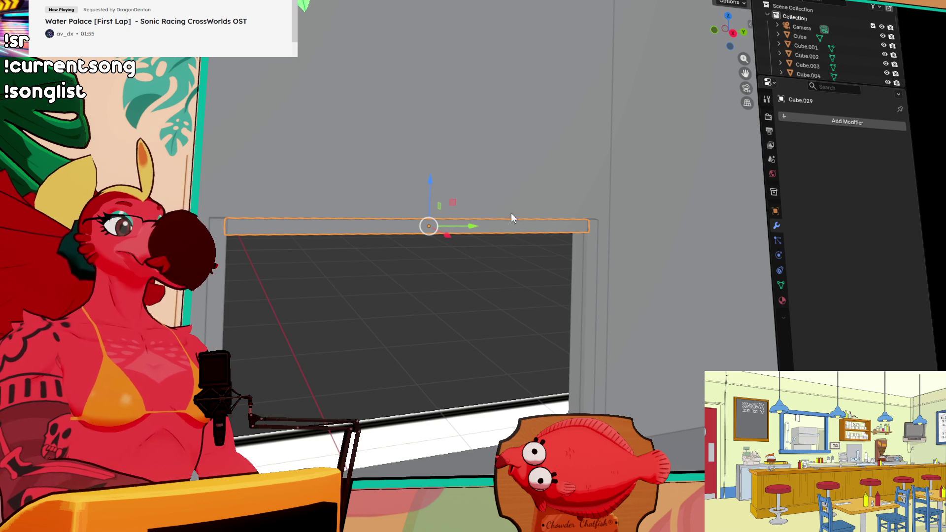
{"action": "middle_click_drag", "start_coordinate": [538, 231], "coordinate": [563, 232]}
{"action": "mouse_move", "coordinate": [491, 217]}
{"action": "middle_mouse_down"}
{"action": "mouse_move", "coordinate": [469, 261]}
{"action": "mouse_move", "coordinate": [483, 294]}
{"action": "mouse_move", "coordinate": [448, 342]}
{"action": "mouse_move", "coordinate": [465, 326]}
{"action": "mouse_move", "coordinate": [460, 290]}
{"action": "mouse_move", "coordinate": [480, 282]}
{"action": "mouse_move", "coordinate": [552, 198]}
{"action": "middle_mouse_up"}
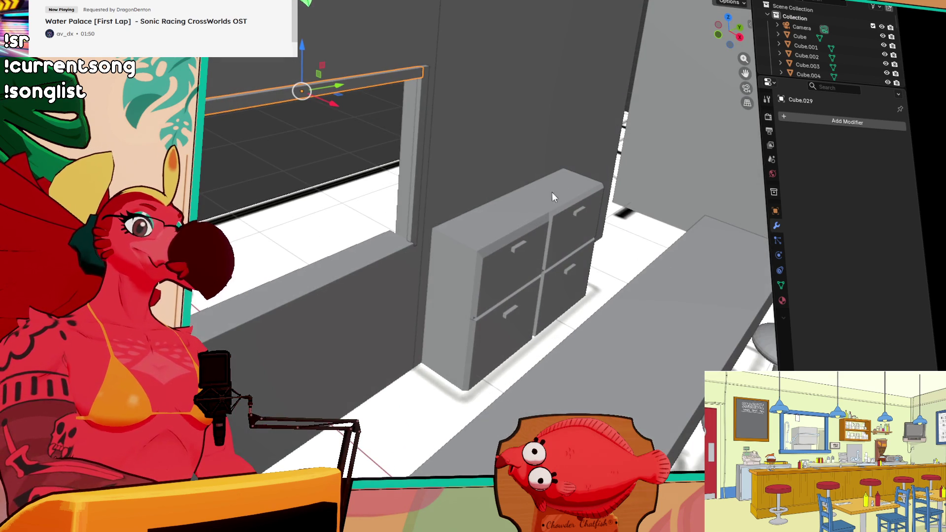
Step: Select the left base cabinet Cube.031 and move it closer to the counter
{"action": "left_click", "coordinate": [376, 174]}
{"action": "mouse_move", "coordinate": [337, 156]}
{"action": "middle_mouse_down"}
{"action": "mouse_move", "coordinate": [435, 163]}
{"action": "mouse_move", "coordinate": [433, 176]}
{"action": "middle_mouse_up"}
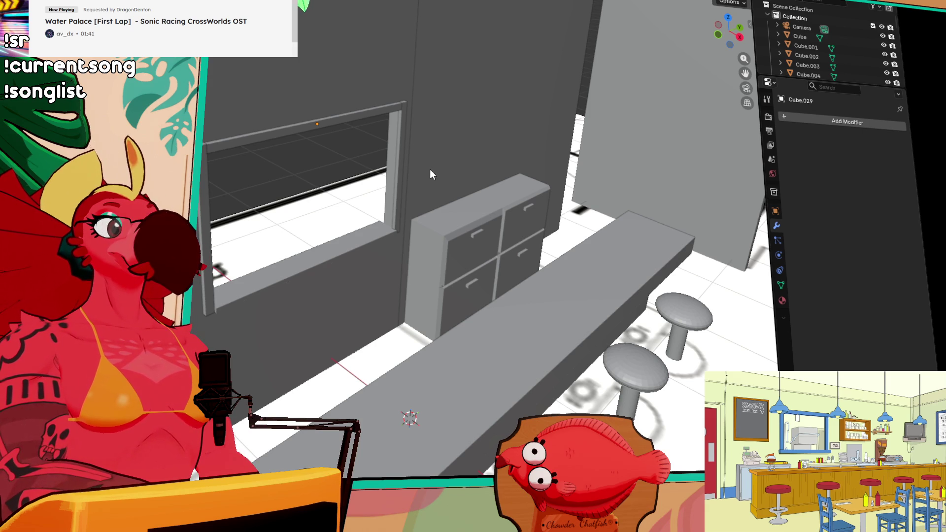
{"action": "middle_click_drag", "start_coordinate": [420, 176], "coordinate": [501, 175]}
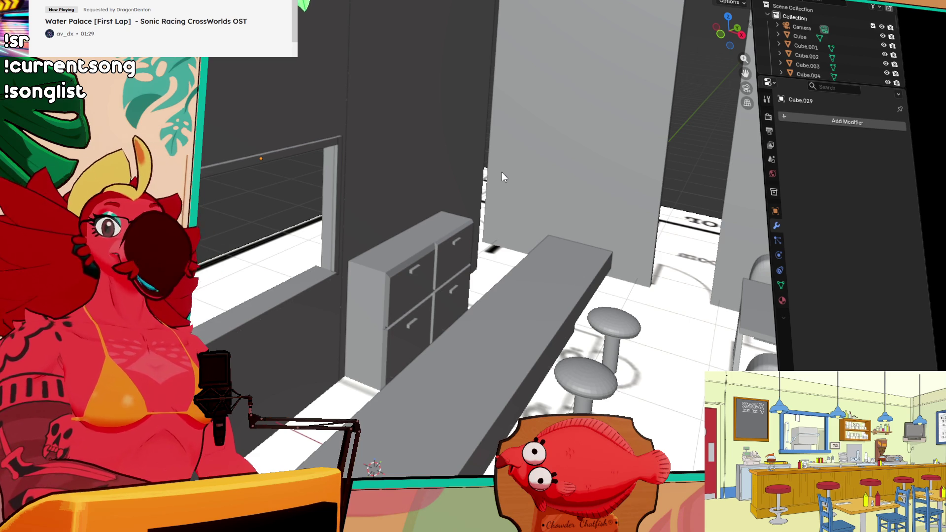
{"action": "mouse_move", "coordinate": [501, 177]}
{"action": "middle_mouse_down"}
{"action": "mouse_move", "coordinate": [501, 192]}
{"action": "mouse_move", "coordinate": [404, 247]}
{"action": "middle_mouse_up"}
{"action": "mouse_move", "coordinate": [377, 329]}
{"action": "middle_mouse_down"}
{"action": "mouse_move", "coordinate": [362, 359]}
{"action": "mouse_move", "coordinate": [397, 288]}
{"action": "mouse_move", "coordinate": [464, 279]}
{"action": "middle_mouse_up"}
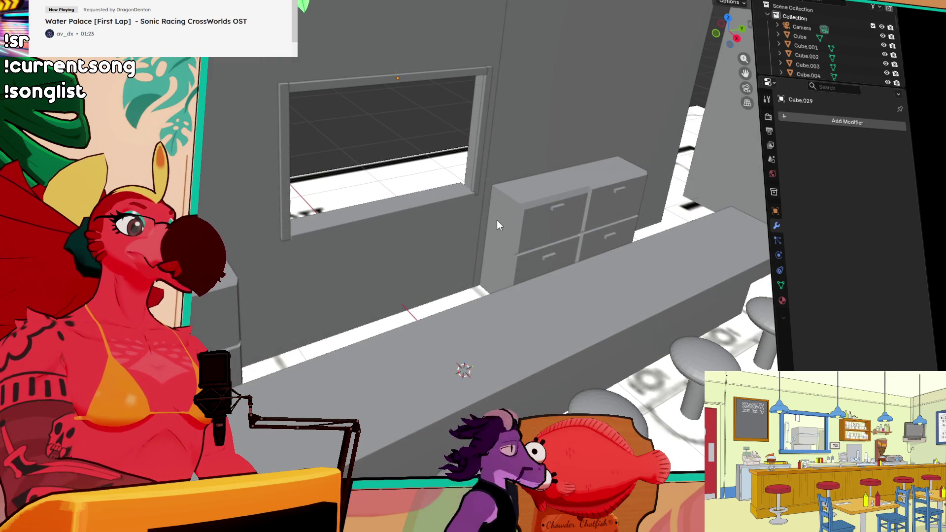
{"action": "mouse_move", "coordinate": [507, 227]}
{"action": "middle_mouse_down"}
{"action": "mouse_move", "coordinate": [387, 251]}
{"action": "mouse_move", "coordinate": [477, 226]}
{"action": "middle_mouse_up"}
{"action": "left_click", "coordinate": [263, 264]}
{"action": "key", "text": "g"}
{"action": "key", "text": "Return"}
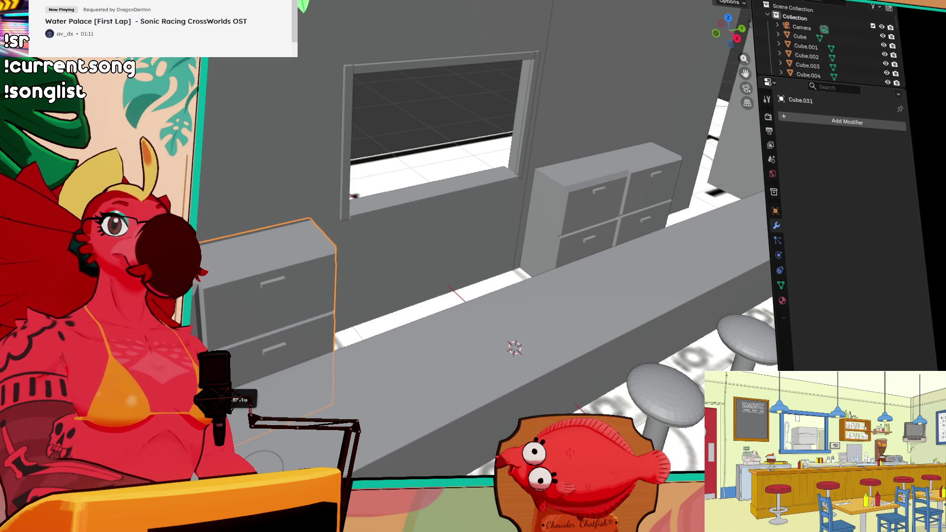
{"action": "scroll", "coordinate": [321, 345], "scroll_direction": "down", "scroll_amount": 10}
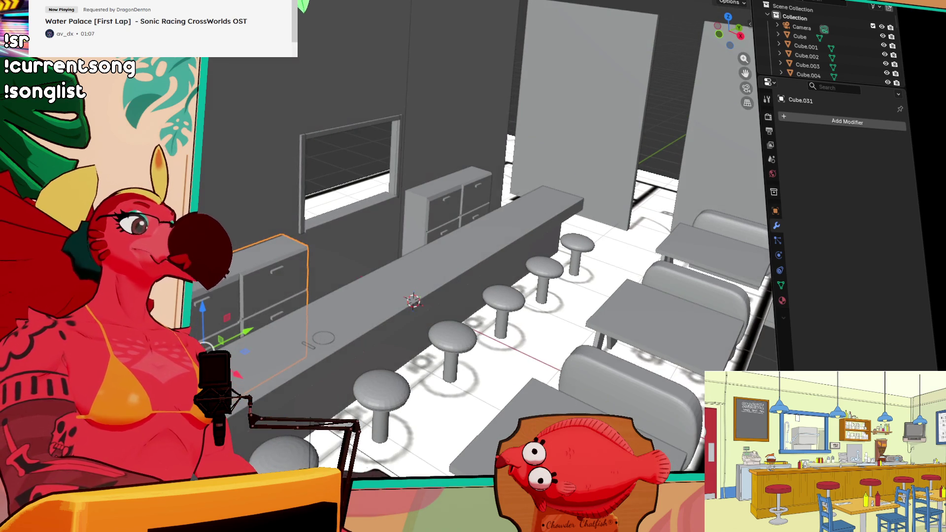
{"action": "mouse_move", "coordinate": [313, 312]}
{"action": "middle_mouse_down"}
{"action": "mouse_move", "coordinate": [278, 267]}
{"action": "mouse_move", "coordinate": [328, 242]}
{"action": "mouse_move", "coordinate": [323, 271]}
{"action": "mouse_move", "coordinate": [344, 282]}
{"action": "mouse_move", "coordinate": [352, 327]}
{"action": "middle_mouse_up"}
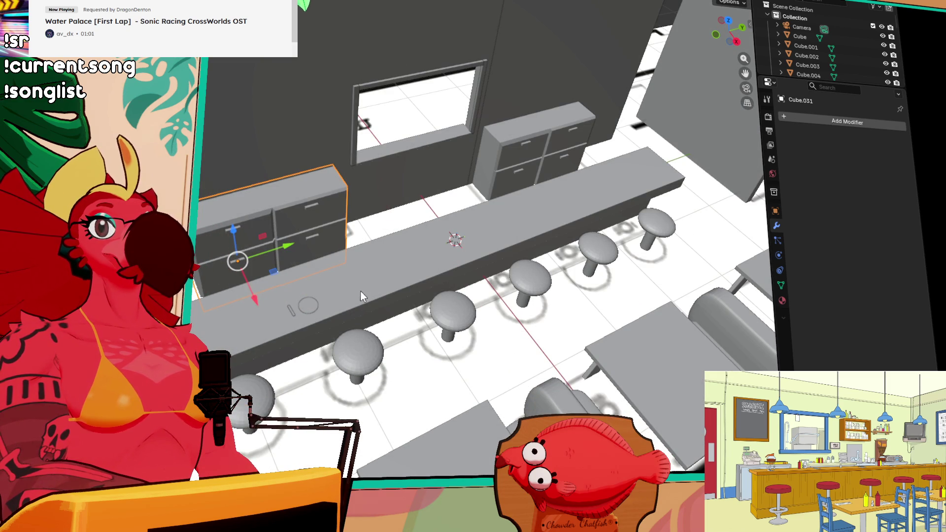
Step: Slide the left base cabinet sideways along the X axis to its new spot
{"action": "mouse_move", "coordinate": [357, 285]}
{"action": "middle_mouse_down"}
{"action": "mouse_move", "coordinate": [557, 241]}
{"action": "mouse_move", "coordinate": [372, 241]}
{"action": "middle_mouse_up"}
{"action": "key", "text": "g"}
{"action": "key", "text": "x"}
{"action": "left_click", "coordinate": [243, 348]}
Step: Select both back-wall cabinets, with the window-side cabinet active
{"action": "left_click", "coordinate": [409, 157]}
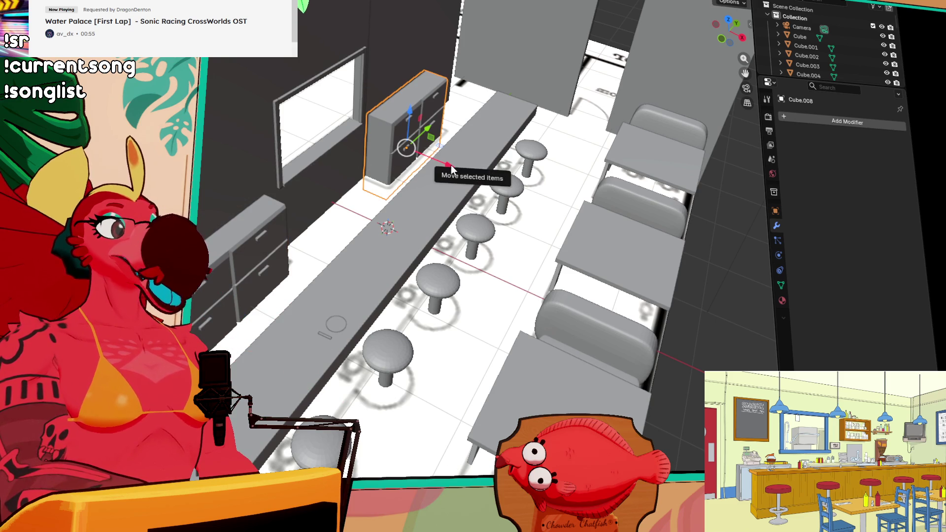
{"action": "key", "text": "shift+d"}
{"action": "left_click", "coordinate": [391, 172], "text": "shift"}
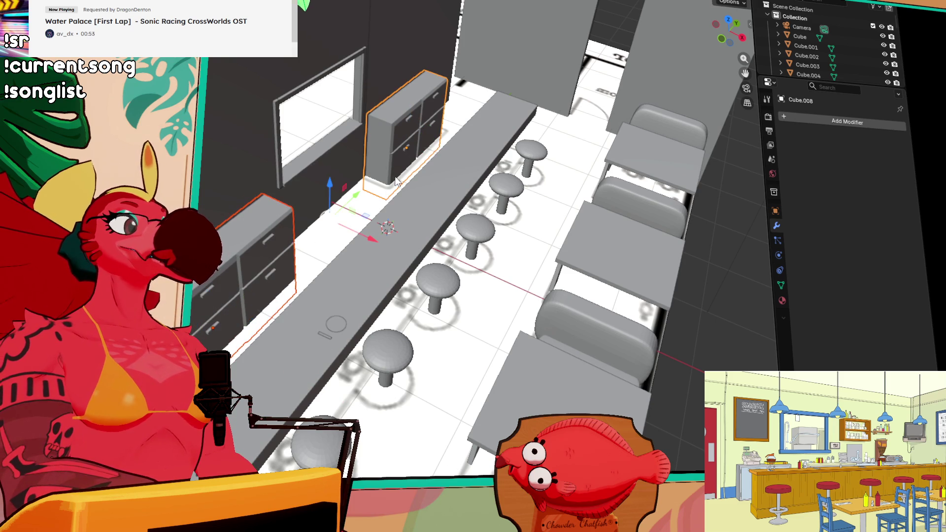
{"action": "mouse_move", "coordinate": [382, 229]}
{"action": "middle_mouse_down"}
{"action": "mouse_move", "coordinate": [445, 161]}
{"action": "mouse_move", "coordinate": [418, 136]}
{"action": "middle_mouse_up"}
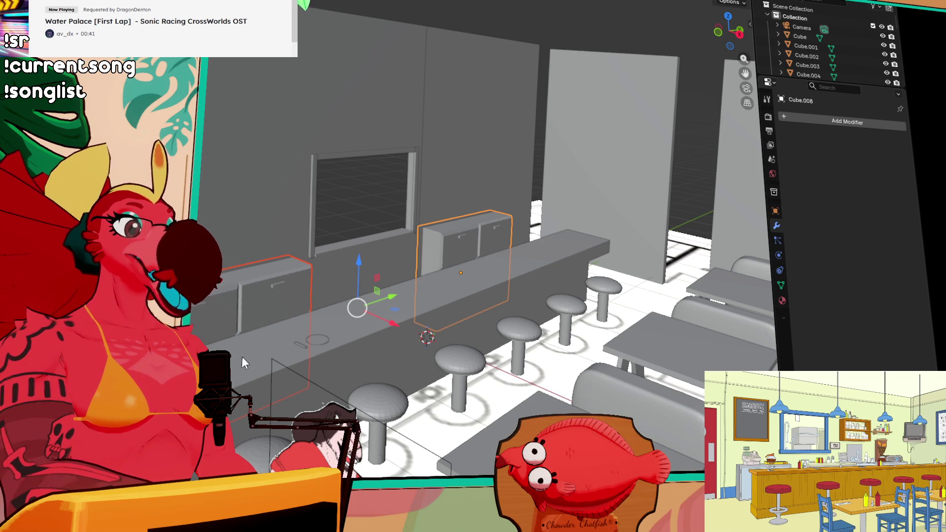
{"action": "mouse_move", "coordinate": [238, 346]}
{"action": "middle_mouse_down", "text": "shift"}
{"action": "mouse_move", "coordinate": [337, 261]}
{"action": "mouse_move", "coordinate": [392, 298]}
{"action": "mouse_move", "coordinate": [348, 319]}
{"action": "middle_mouse_up", "text": "shift"}
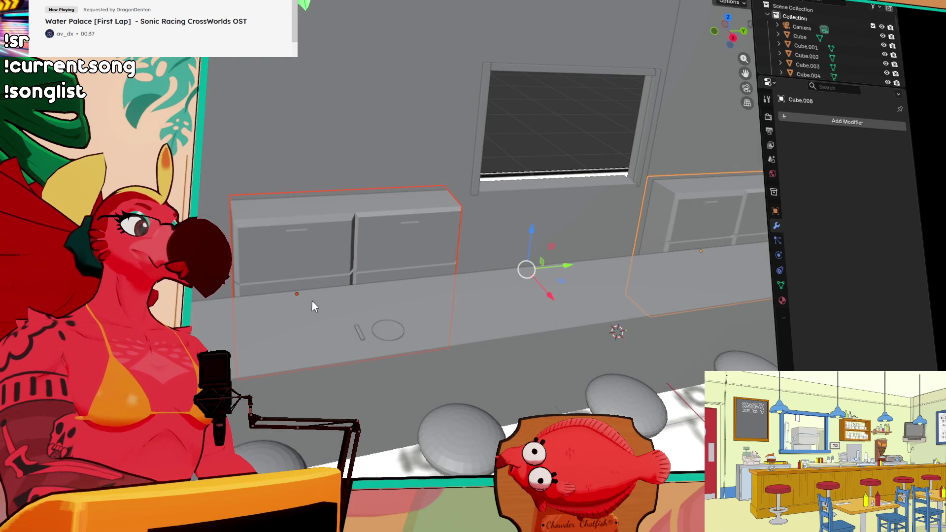
{"action": "mouse_move", "coordinate": [420, 303]}
{"action": "middle_mouse_down"}
{"action": "mouse_move", "coordinate": [563, 261]}
{"action": "mouse_move", "coordinate": [513, 283]}
{"action": "middle_mouse_up"}
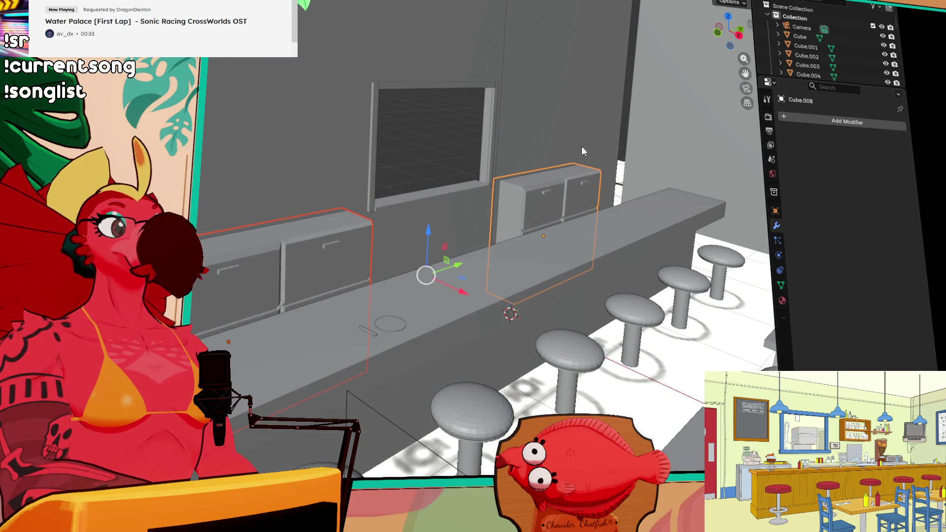
{"action": "left_click", "coordinate": [554, 198]}
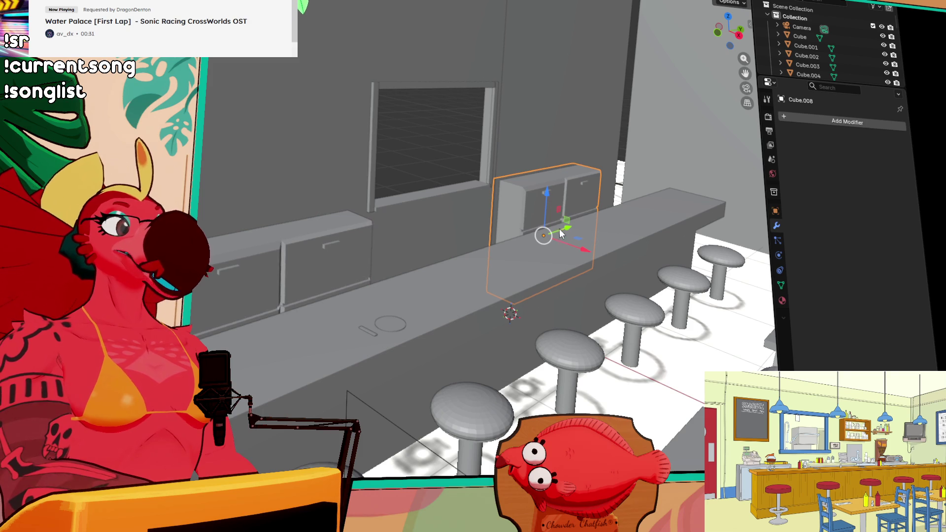
Step: Rotate the window-side cabinet around its vertical Z axis
{"action": "key", "text": "r"}
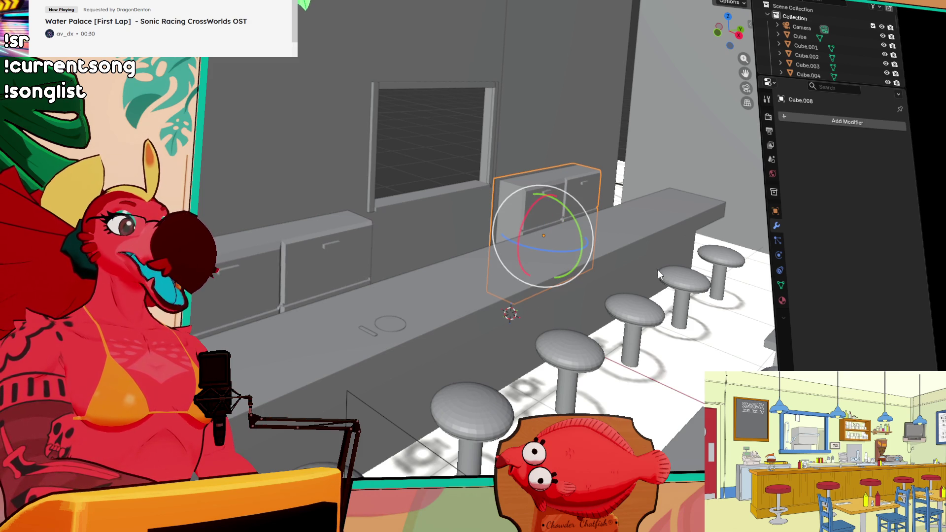
{"action": "mouse_move", "coordinate": [572, 251]}
{"action": "left_mouse_down"}
{"action": "mouse_move", "coordinate": [260, 279]}
{"action": "mouse_move", "coordinate": [312, 133]}
{"action": "mouse_move", "coordinate": [340, 123]}
{"action": "mouse_move", "coordinate": [422, 121]}
{"action": "mouse_move", "coordinate": [419, 143]}
{"action": "mouse_move", "coordinate": [661, 206]}
{"action": "left_mouse_up"}
{"action": "middle_click_drag", "start_coordinate": [661, 206], "coordinate": [367, 180]}
{"action": "key", "text": "KP_Decimal"}
{"action": "mouse_move", "coordinate": [453, 281]}
{"action": "left_mouse_down"}
{"action": "mouse_move", "coordinate": [304, 147]}
{"action": "mouse_move", "coordinate": [345, 118]}
{"action": "mouse_move", "coordinate": [382, 110]}
{"action": "left_mouse_up"}
{"action": "middle_click_drag", "start_coordinate": [383, 110], "coordinate": [500, 187]}
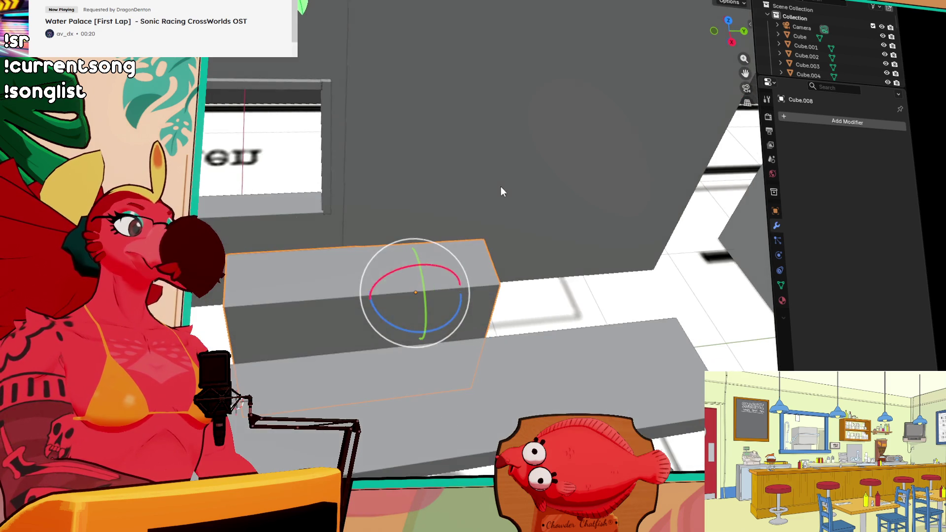
Step: Move the turned cabinet toward the wall, cancelling one overshooting X slide
{"action": "key", "text": "g"}
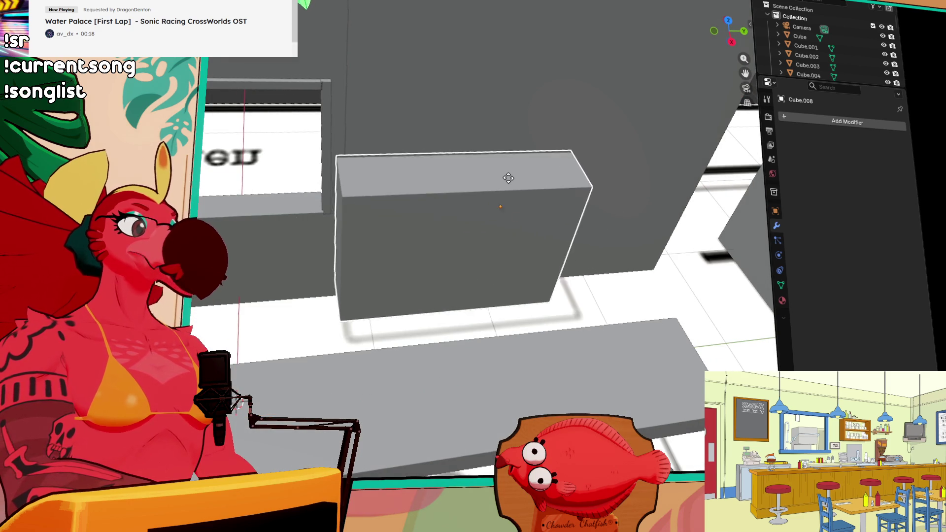
{"action": "left_click", "coordinate": [518, 184]}
{"action": "mouse_move", "coordinate": [438, 245]}
{"action": "middle_mouse_down"}
{"action": "mouse_move", "coordinate": [498, 214]}
{"action": "mouse_move", "coordinate": [425, 300]}
{"action": "mouse_move", "coordinate": [410, 291]}
{"action": "middle_mouse_up"}
{"action": "key", "text": "shift+space"}
{"action": "key", "text": "g"}
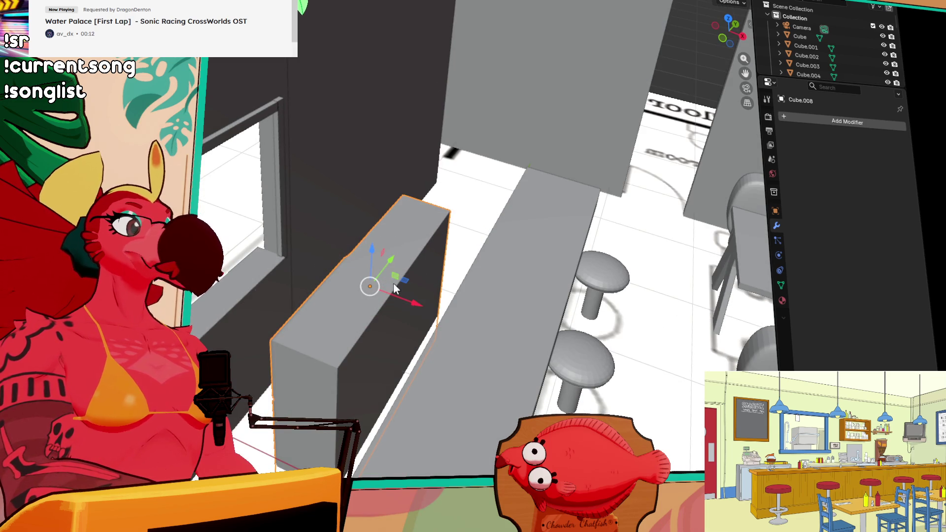
{"action": "left_click_drag", "start_coordinate": [422, 306], "coordinate": [372, 280]}
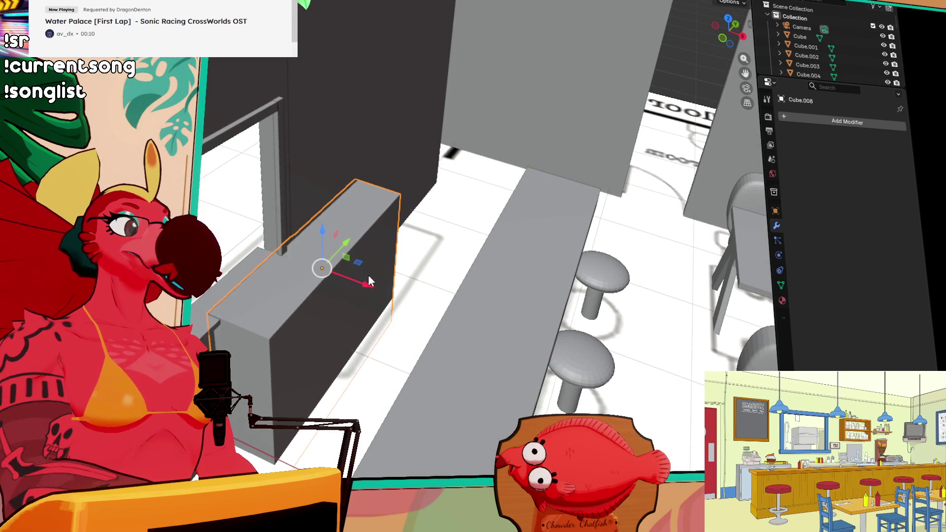
{"action": "mouse_move", "coordinate": [345, 249]}
{"action": "left_mouse_down"}
{"action": "mouse_move", "coordinate": [401, 177]}
{"action": "mouse_move", "coordinate": [387, 191]}
{"action": "left_mouse_up"}
{"action": "left_click_drag", "start_coordinate": [420, 240], "coordinate": [693, 264]}
{"action": "right_click", "coordinate": [693, 264]}
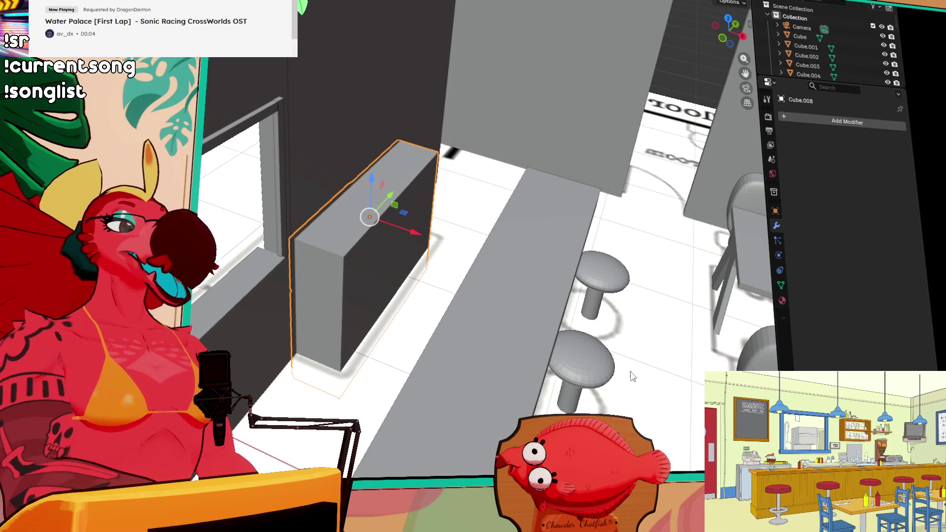
Step: Fine-tune the cabinet's X position and height so it stands upright on the back counter
{"action": "mouse_move", "coordinate": [390, 192]}
{"action": "left_mouse_down"}
{"action": "mouse_move", "coordinate": [402, 183]}
{"action": "mouse_move", "coordinate": [395, 191]}
{"action": "left_mouse_up"}
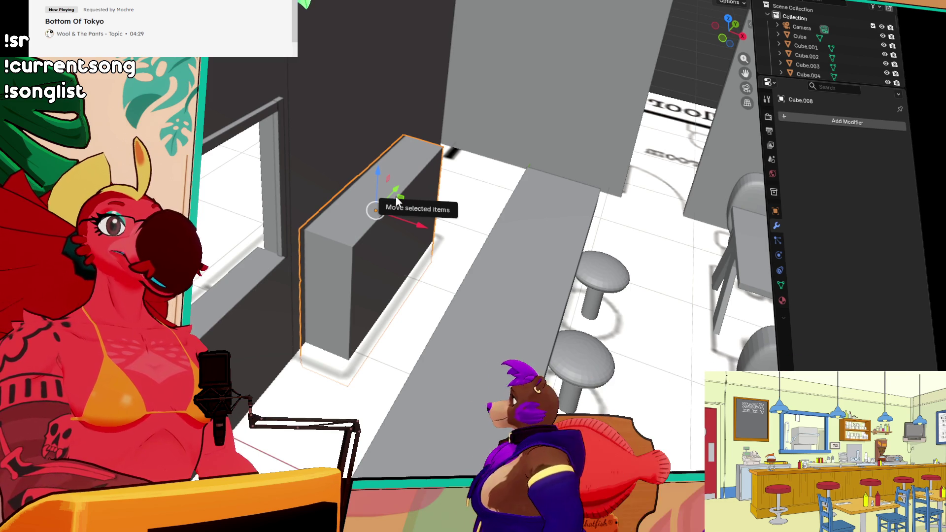
{"action": "scroll", "coordinate": [424, 209], "scroll_direction": "down", "scroll_amount": 1}
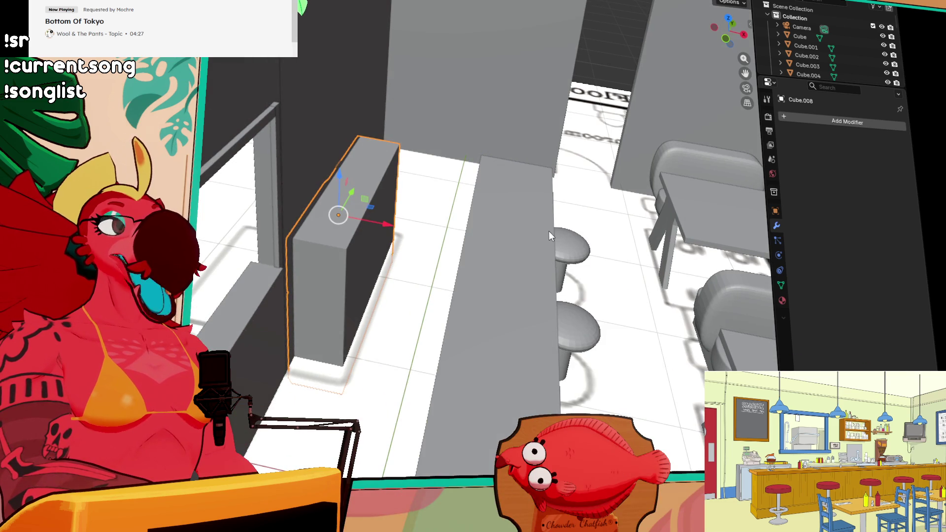
{"action": "mouse_move", "coordinate": [629, 288]}
{"action": "middle_mouse_down"}
{"action": "mouse_move", "coordinate": [540, 285]}
{"action": "mouse_move", "coordinate": [498, 295]}
{"action": "middle_mouse_up"}
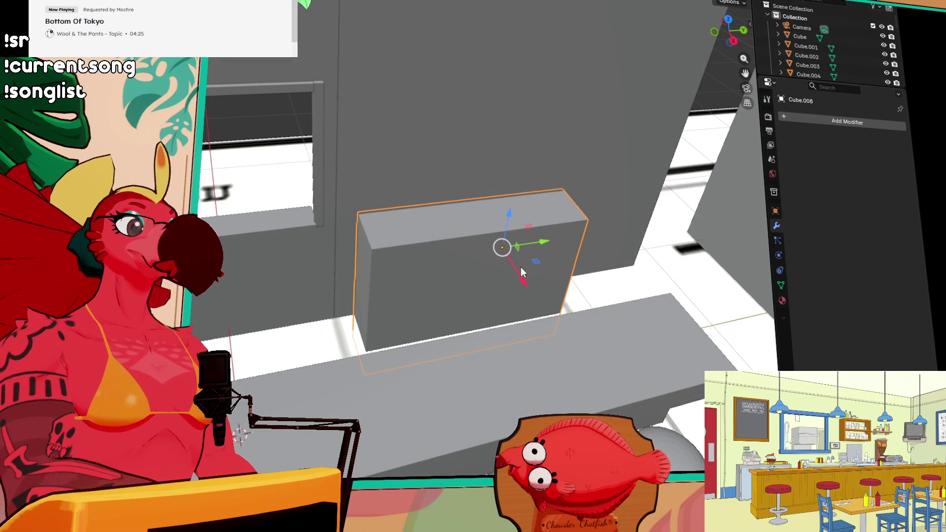
{"action": "left_click_drag", "start_coordinate": [524, 285], "coordinate": [527, 289]}
{"action": "left_click_drag", "start_coordinate": [511, 224], "coordinate": [512, 229]}
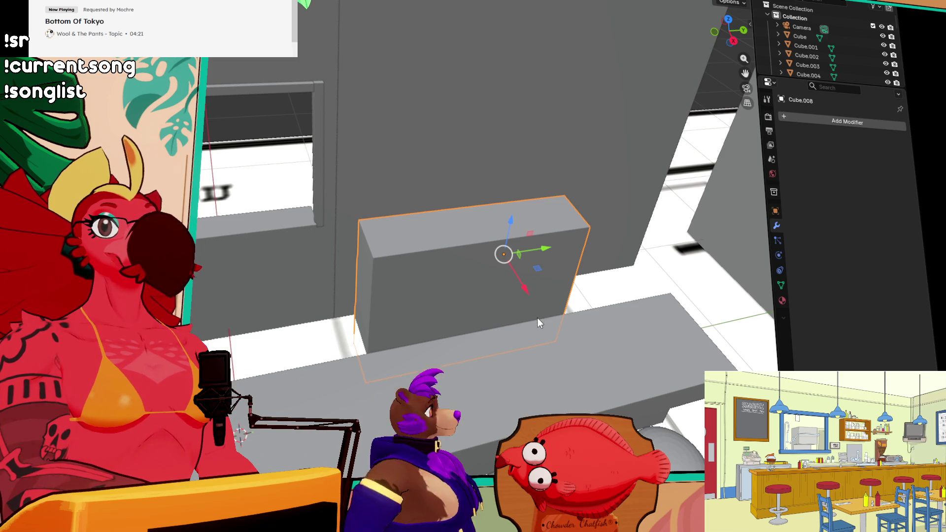
{"action": "left_click_drag", "start_coordinate": [524, 289], "coordinate": [522, 287]}
{"action": "middle_click_drag", "start_coordinate": [521, 283], "coordinate": [465, 279]}
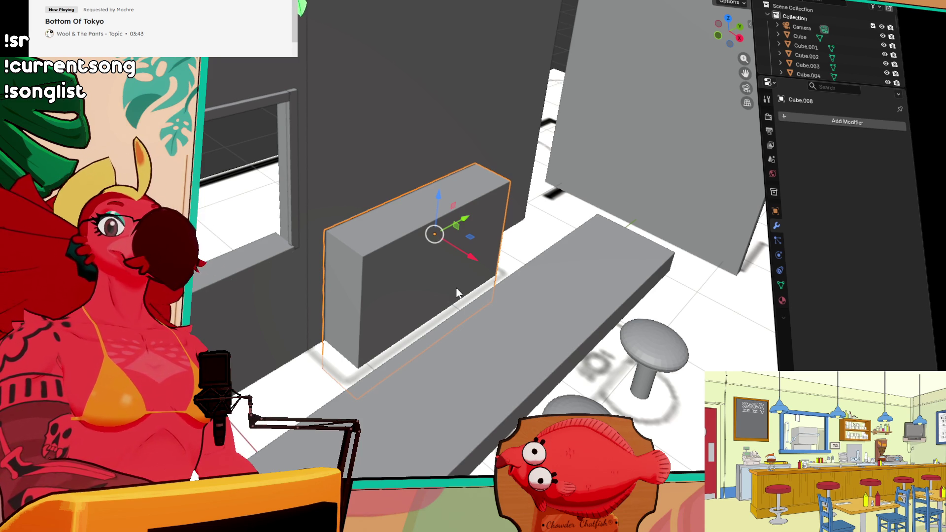
Step: Frame block Cube.008 and outline a new box's base across its top near the left end
{"action": "scroll", "coordinate": [454, 291], "scroll_direction": "down", "scroll_amount": 3}
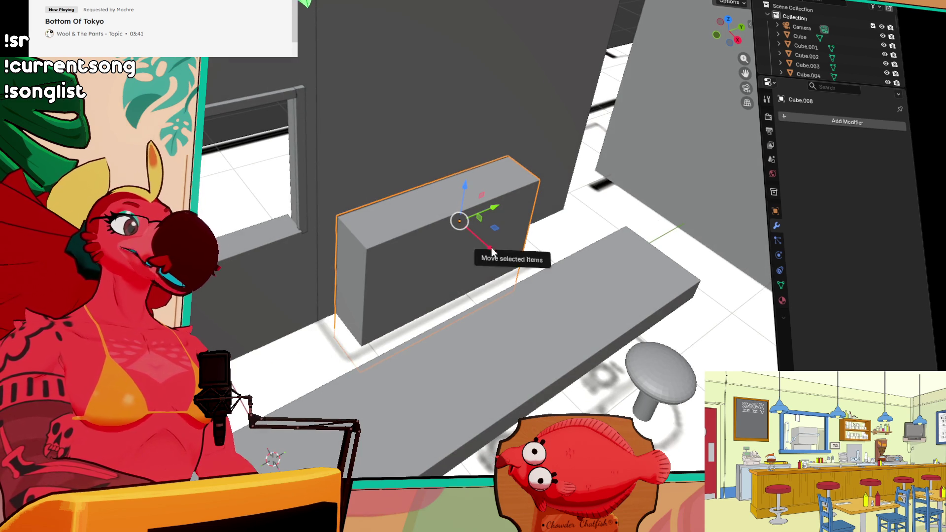
{"action": "scroll", "coordinate": [446, 312], "scroll_direction": "down", "scroll_amount": 3}
{"action": "scroll", "coordinate": [435, 313], "scroll_direction": "down", "scroll_amount": 2}
{"action": "key", "text": "KP_Decimal"}
{"action": "mouse_move", "coordinate": [397, 220]}
{"action": "middle_mouse_down"}
{"action": "mouse_move", "coordinate": [595, 279]}
{"action": "mouse_move", "coordinate": [509, 294]}
{"action": "mouse_move", "coordinate": [317, 261]}
{"action": "mouse_move", "coordinate": [318, 275]}
{"action": "mouse_move", "coordinate": [414, 319]}
{"action": "mouse_move", "coordinate": [463, 264]}
{"action": "middle_mouse_up"}
{"action": "mouse_move", "coordinate": [363, 262]}
{"action": "middle_mouse_down"}
{"action": "mouse_move", "coordinate": [289, 285]}
{"action": "mouse_move", "coordinate": [338, 295]}
{"action": "mouse_move", "coordinate": [467, 231]}
{"action": "mouse_move", "coordinate": [479, 257]}
{"action": "middle_mouse_up"}
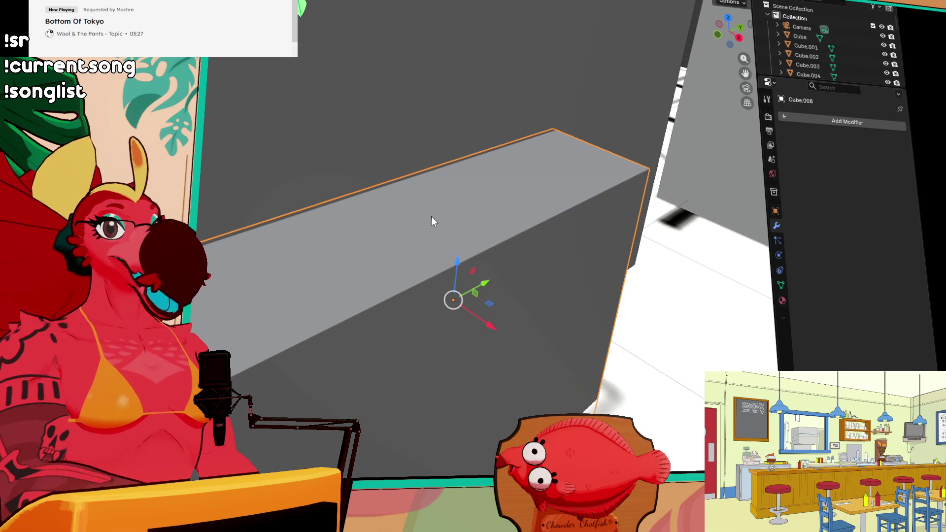
{"action": "middle_click_drag", "start_coordinate": [348, 231], "coordinate": [357, 252]}
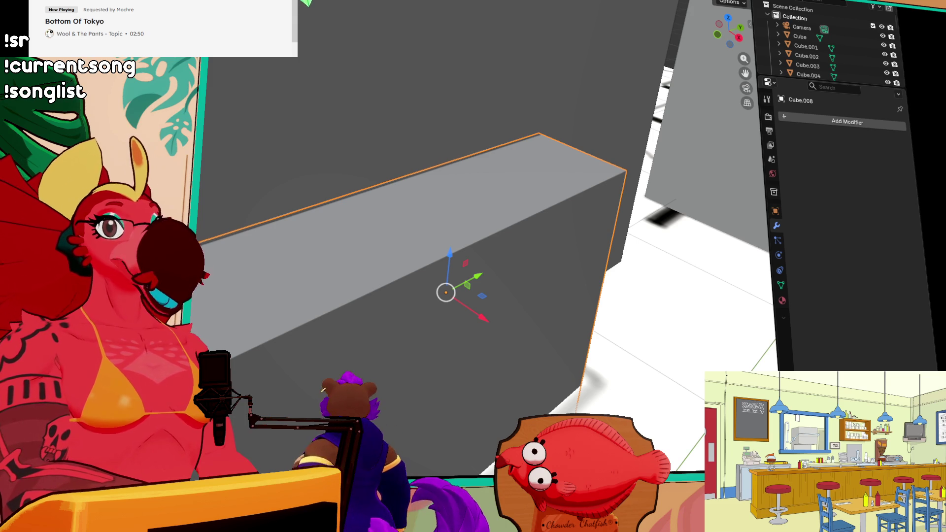
{"action": "middle_click_drag", "start_coordinate": [652, 169], "coordinate": [644, 220]}
{"action": "mouse_move", "coordinate": [566, 257]}
{"action": "middle_mouse_down"}
{"action": "mouse_move", "coordinate": [811, 249]}
{"action": "mouse_move", "coordinate": [693, 259]}
{"action": "mouse_move", "coordinate": [607, 173]}
{"action": "mouse_move", "coordinate": [632, 172]}
{"action": "mouse_move", "coordinate": [587, 187]}
{"action": "mouse_move", "coordinate": [480, 196]}
{"action": "mouse_move", "coordinate": [454, 211]}
{"action": "mouse_move", "coordinate": [431, 200]}
{"action": "mouse_move", "coordinate": [316, 213]}
{"action": "mouse_move", "coordinate": [492, 215]}
{"action": "mouse_move", "coordinate": [416, 238]}
{"action": "middle_mouse_up"}
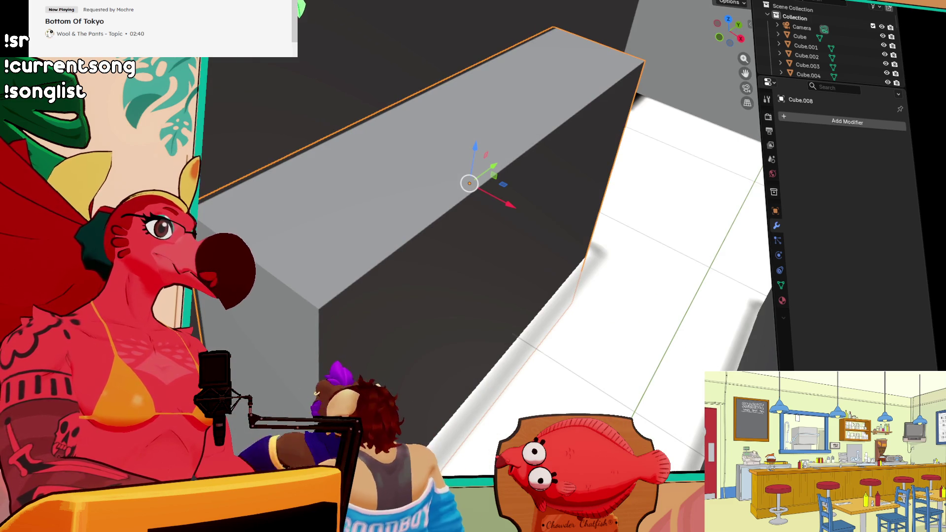
{"action": "mouse_move", "coordinate": [211, 199]}
{"action": "left_mouse_down"}
{"action": "mouse_move", "coordinate": [404, 199]}
{"action": "mouse_move", "coordinate": [466, 185]}
{"action": "mouse_move", "coordinate": [452, 184]}
{"action": "left_mouse_up"}
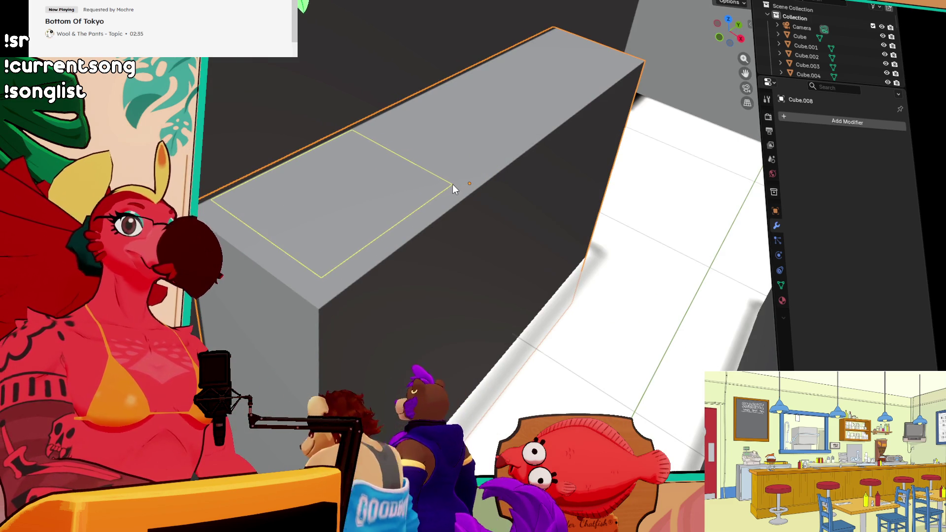
Step: Create the thin slab Cube.030 and position it sunk into the counter top
{"action": "left_click", "coordinate": [457, 228]}
{"action": "key", "text": "shift+space"}
{"action": "key", "text": "g"}
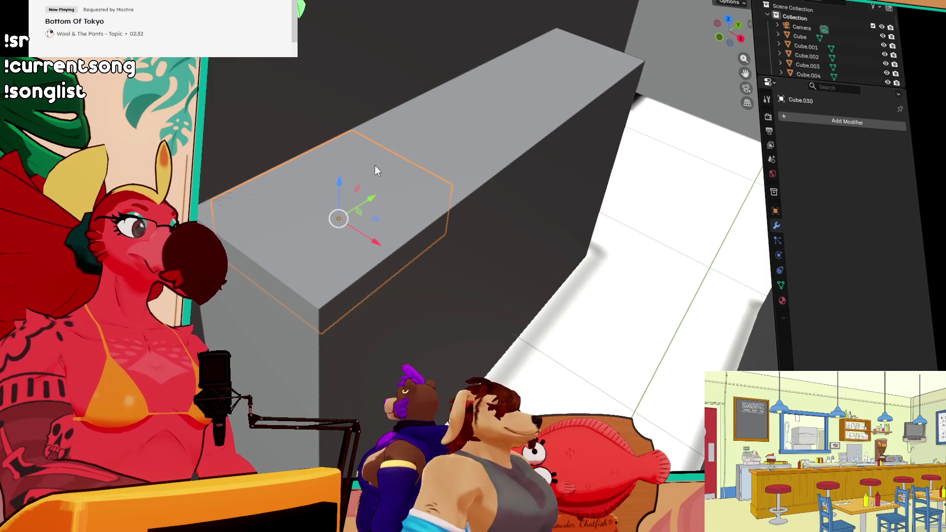
{"action": "left_click_drag", "start_coordinate": [339, 190], "coordinate": [341, 179]}
{"action": "left_click_drag", "start_coordinate": [377, 233], "coordinate": [372, 240]}
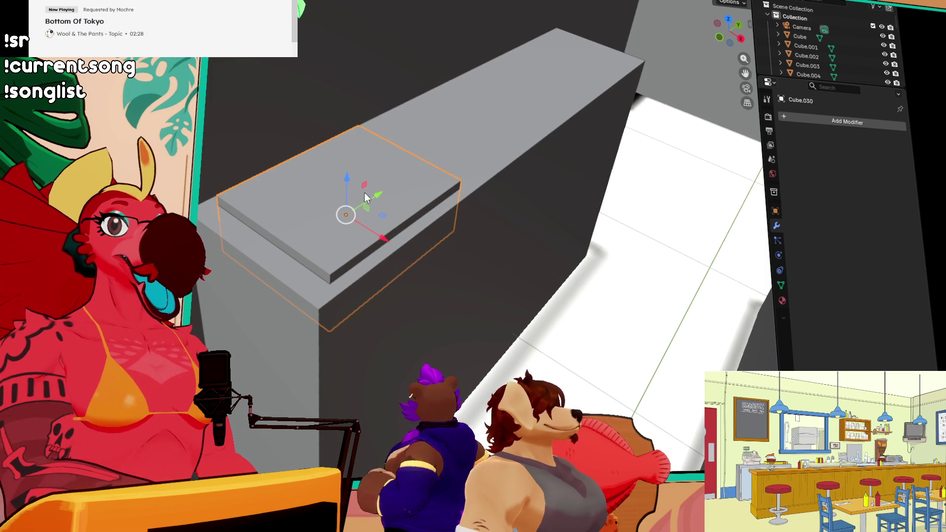
{"action": "left_click_drag", "start_coordinate": [377, 193], "coordinate": [407, 194]}
{"action": "middle_click_drag", "start_coordinate": [396, 192], "coordinate": [362, 172]}
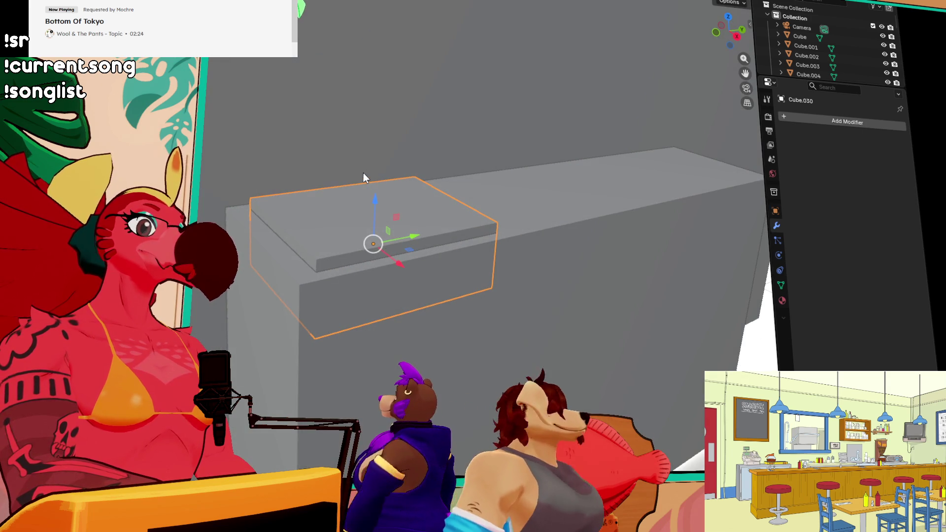
Step: Select the counter block Cube.008 and bring up its Add Modifier list
{"action": "left_click_drag", "start_coordinate": [347, 283], "coordinate": [546, 349]}
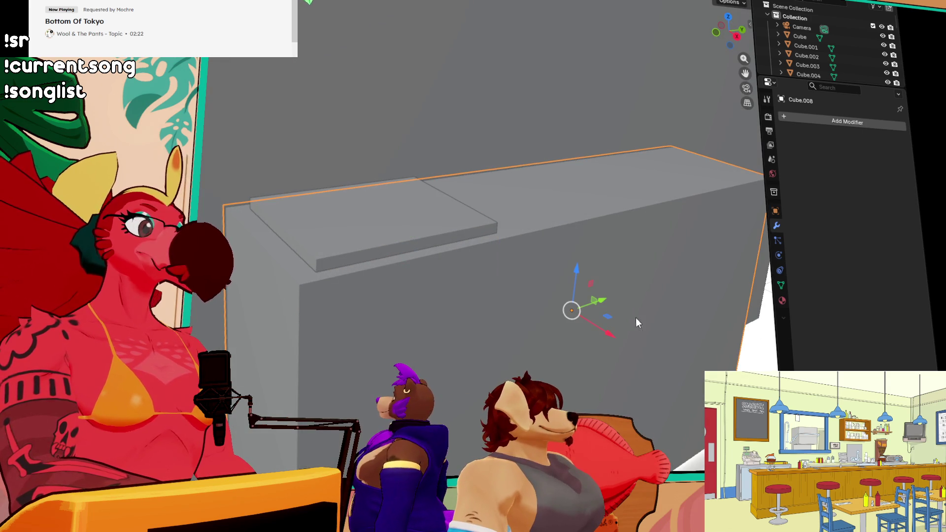
{"action": "left_click", "coordinate": [833, 122]}
{"action": "mouse_move", "coordinate": [831, 120]}
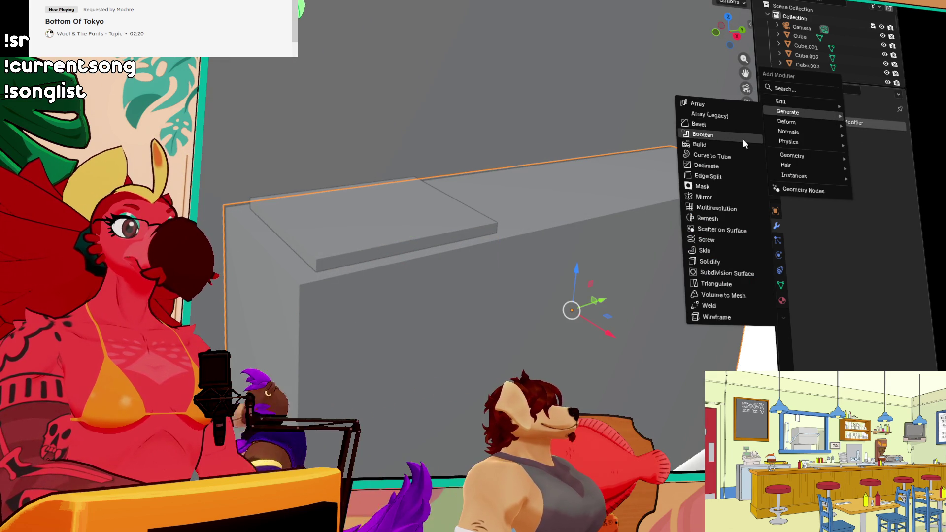
Step: Add a Difference Boolean to Cube.008 with Cube.030 as the cutter and apply it
{"action": "left_click", "coordinate": [702, 135]}
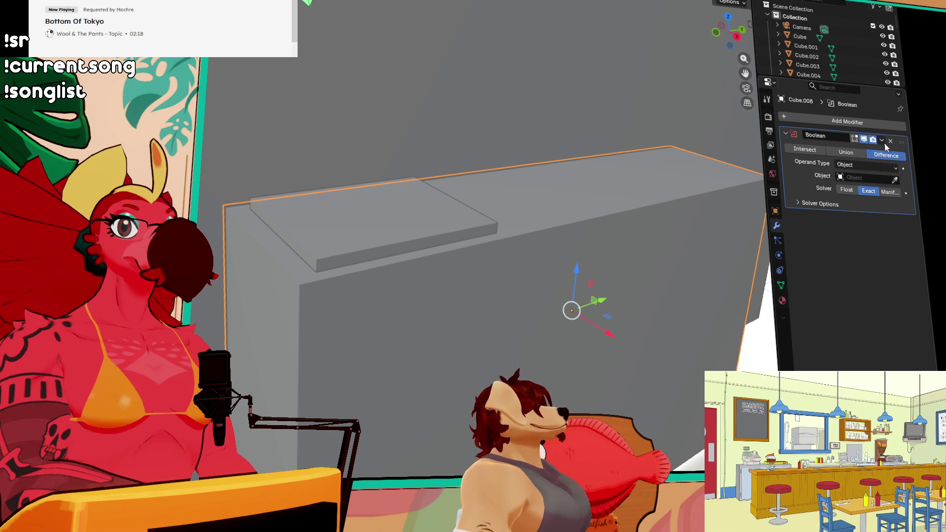
{"action": "left_click", "coordinate": [895, 180]}
{"action": "left_click", "coordinate": [446, 242]}
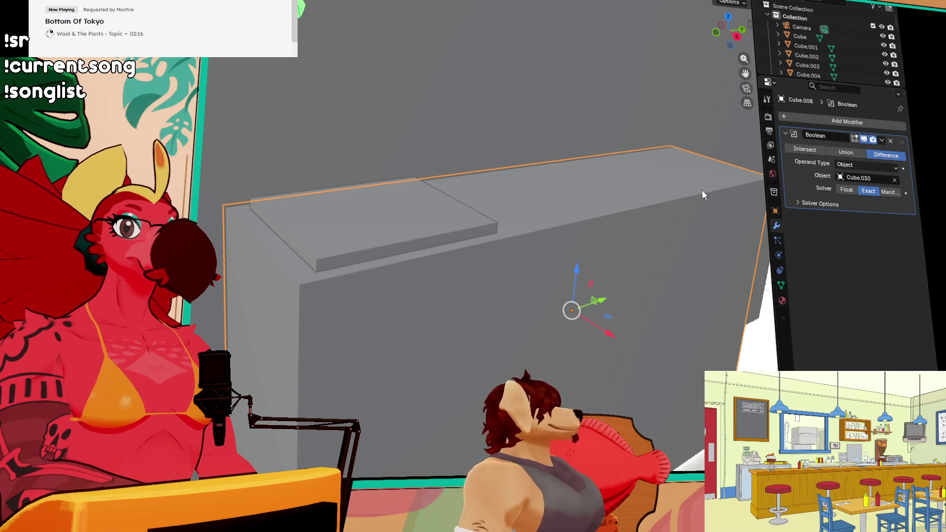
{"action": "left_click", "coordinate": [885, 141]}
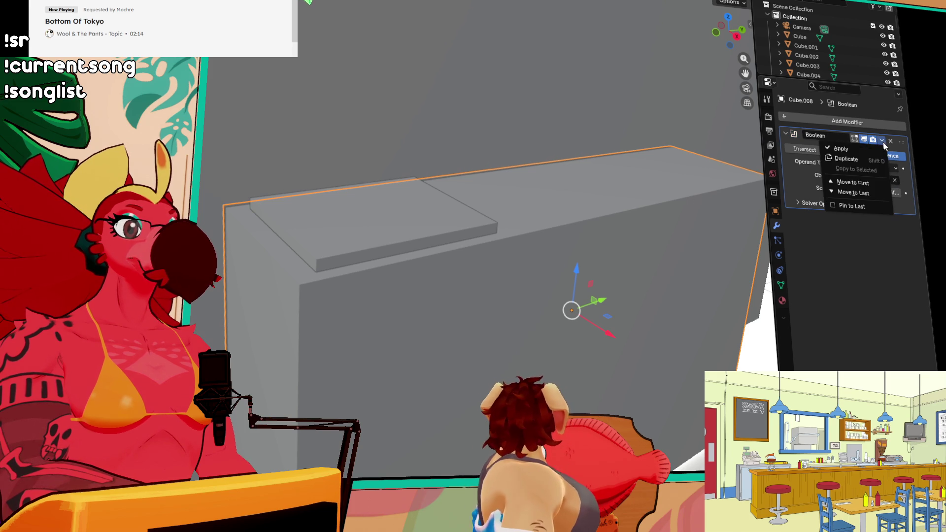
{"action": "left_click", "coordinate": [852, 148]}
Step: Delete the cutting slab Cube.030 and view the new basin
{"action": "left_click", "coordinate": [404, 217]}
{"action": "key", "text": "Delete"}
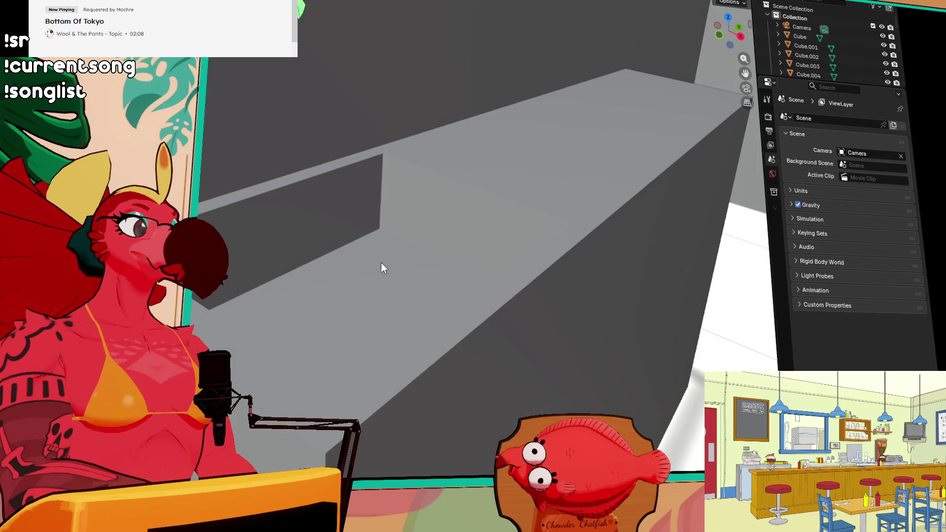
{"action": "mouse_move", "coordinate": [369, 262]}
{"action": "middle_mouse_down"}
{"action": "mouse_move", "coordinate": [291, 252]}
{"action": "mouse_move", "coordinate": [290, 229]}
{"action": "mouse_move", "coordinate": [348, 253]}
{"action": "mouse_move", "coordinate": [345, 291]}
{"action": "middle_mouse_up"}
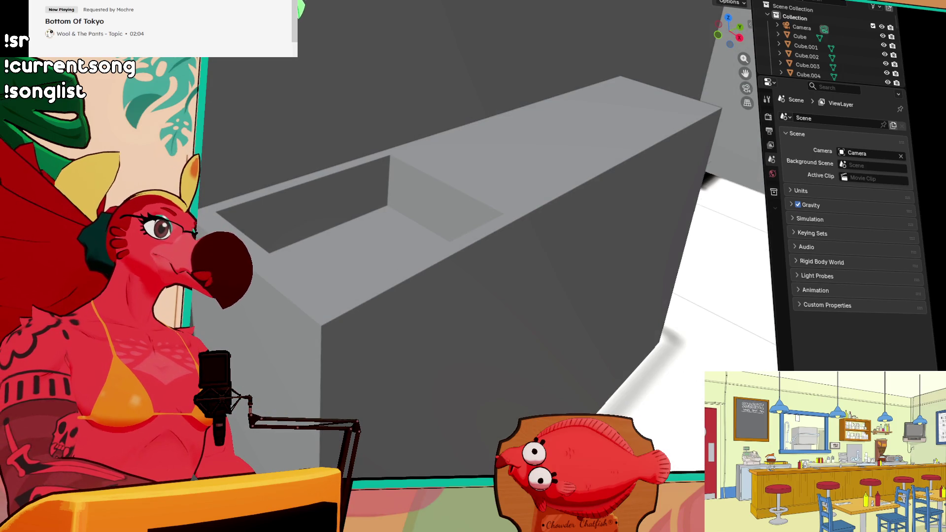
Step: Add a small box in the basin and extrude its top face up into a column
{"action": "mouse_move", "coordinate": [291, 185]}
{"action": "left_mouse_down"}
{"action": "mouse_move", "coordinate": [321, 170]}
{"action": "mouse_move", "coordinate": [335, 183]}
{"action": "left_mouse_up"}
{"action": "left_click", "coordinate": [339, 244]}
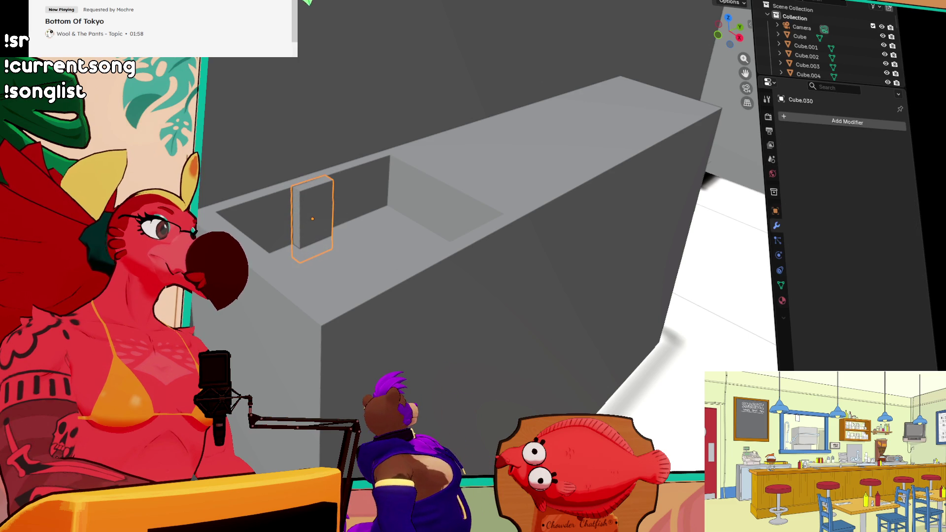
{"action": "key", "text": "Tab"}
{"action": "left_click", "coordinate": [312, 183]}
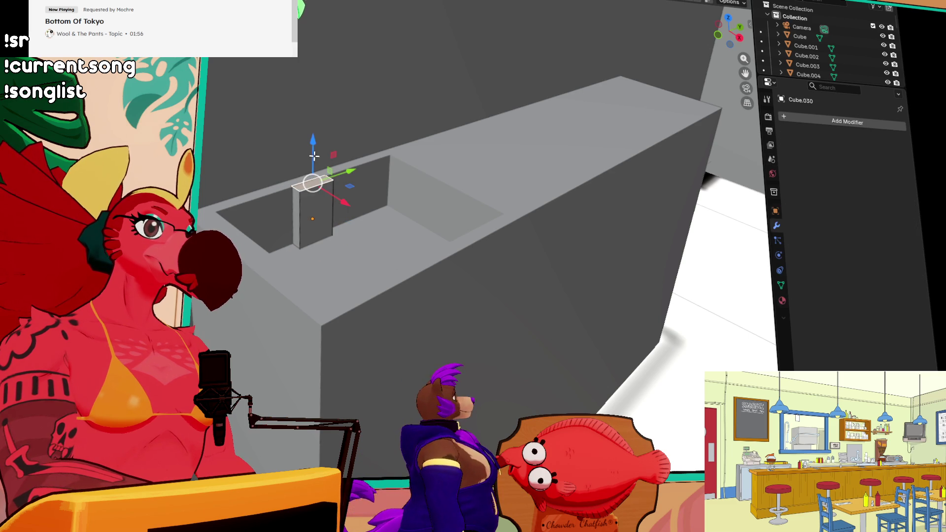
{"action": "key", "text": "e"}
{"action": "left_click", "coordinate": [317, 94]}
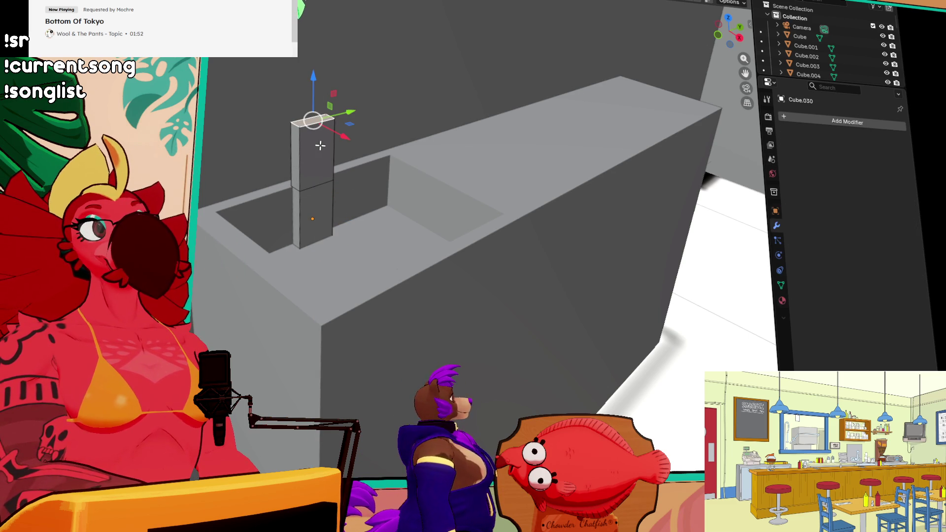
Step: Loop-cut near the column top and extrude sideways to start the spout
{"action": "key", "text": "ctrl+r"}
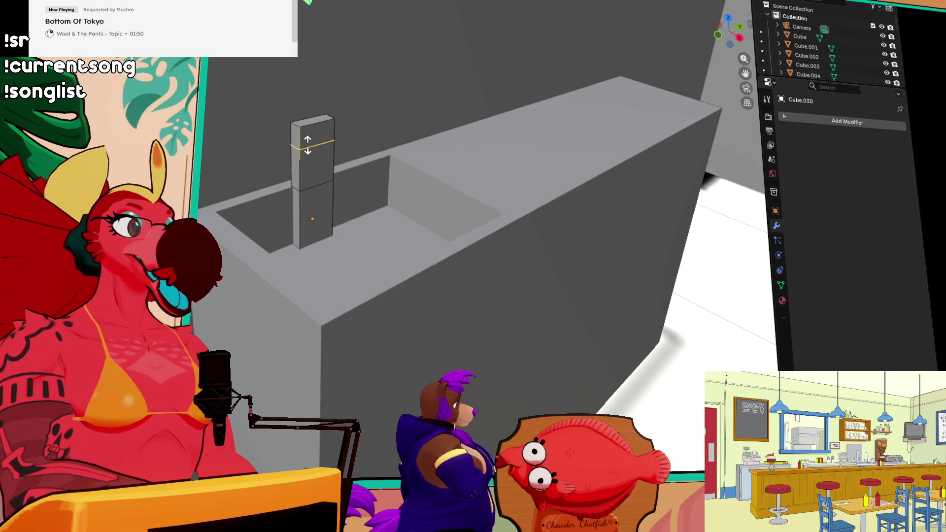
{"action": "left_click", "coordinate": [309, 142]}
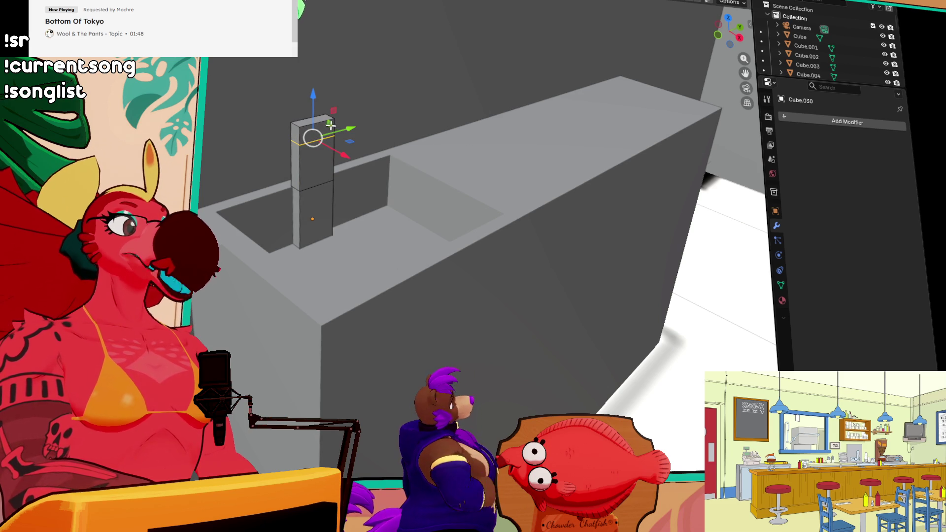
{"action": "key", "text": "g"}
{"action": "left_click", "coordinate": [329, 126]}
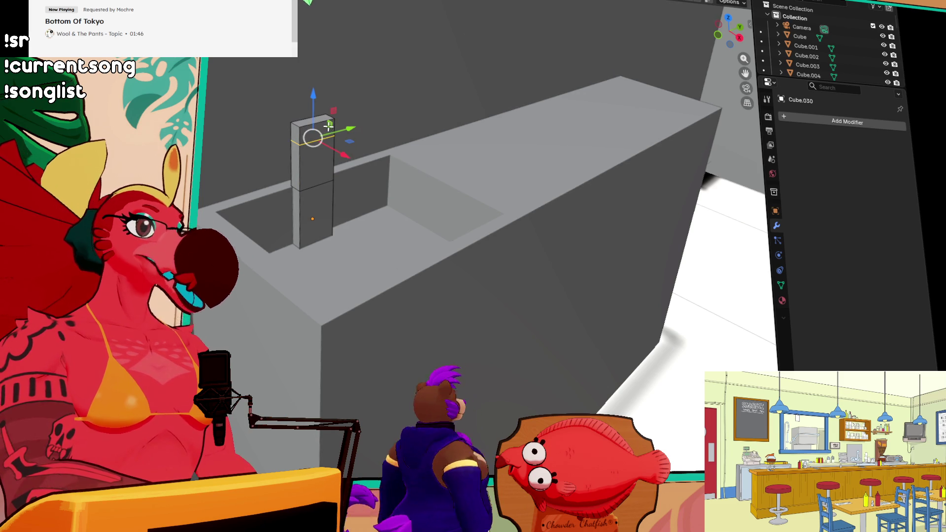
{"action": "key", "text": "e"}
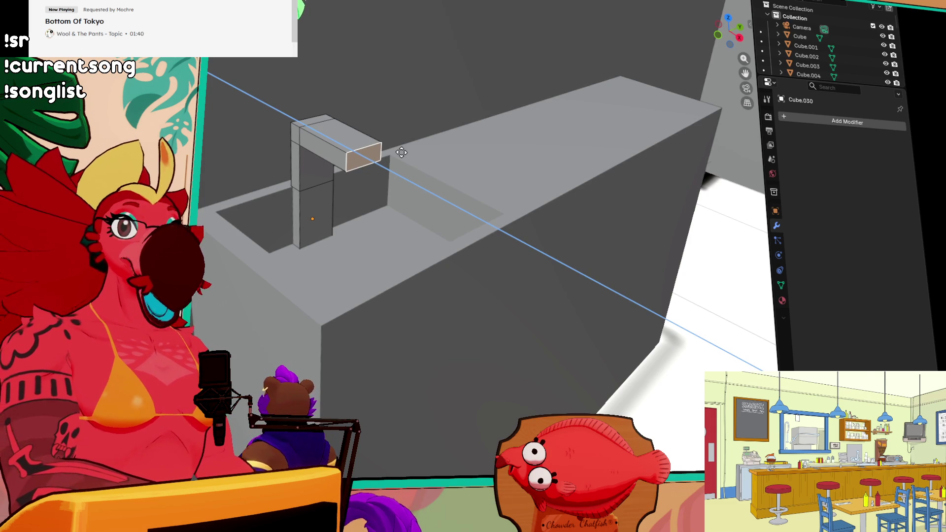
{"action": "left_click", "coordinate": [378, 144]}
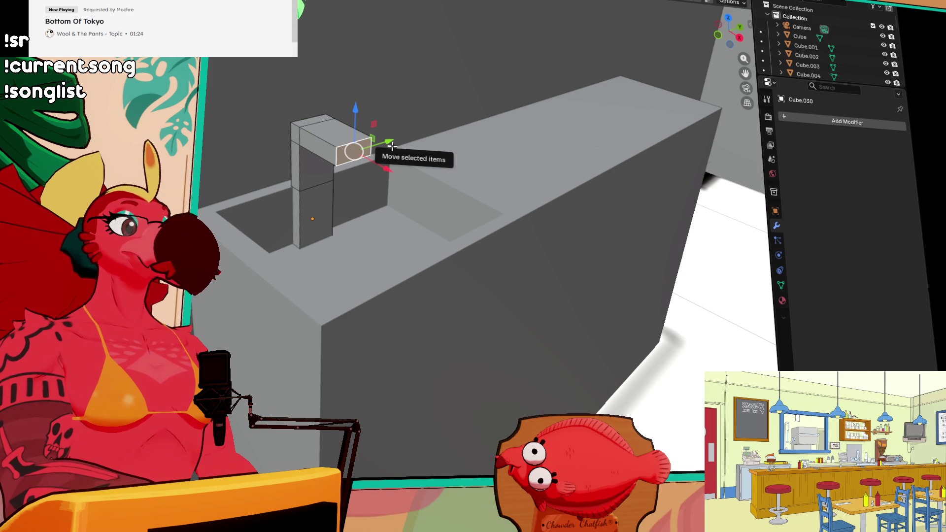
Step: Extrude the spout further outward and scale down its end face
{"action": "mouse_move", "coordinate": [350, 185]}
{"action": "middle_mouse_down"}
{"action": "mouse_move", "coordinate": [371, 169]}
{"action": "mouse_move", "coordinate": [321, 190]}
{"action": "mouse_move", "coordinate": [422, 211]}
{"action": "mouse_move", "coordinate": [403, 197]}
{"action": "mouse_move", "coordinate": [434, 207]}
{"action": "mouse_move", "coordinate": [434, 198]}
{"action": "middle_mouse_up"}
{"action": "scroll", "coordinate": [400, 226], "scroll_direction": "up", "scroll_amount": 2}
{"action": "mouse_move", "coordinate": [489, 207]}
{"action": "middle_mouse_down"}
{"action": "mouse_move", "coordinate": [467, 205]}
{"action": "mouse_move", "coordinate": [488, 202]}
{"action": "mouse_move", "coordinate": [469, 215]}
{"action": "mouse_move", "coordinate": [460, 245]}
{"action": "mouse_move", "coordinate": [490, 228]}
{"action": "mouse_move", "coordinate": [468, 259]}
{"action": "mouse_move", "coordinate": [471, 245]}
{"action": "mouse_move", "coordinate": [390, 252]}
{"action": "middle_mouse_up"}
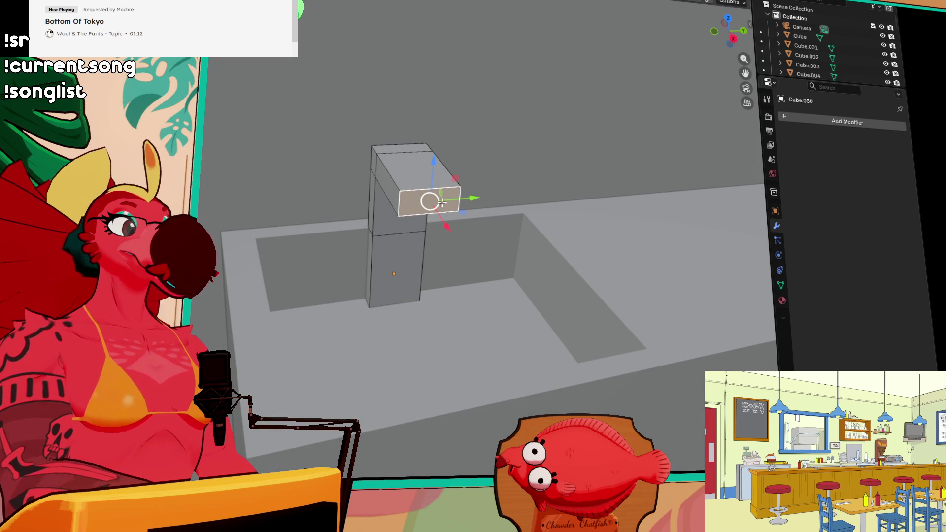
{"action": "key", "text": "e"}
{"action": "left_click", "coordinate": [532, 198]}
{"action": "key", "text": "s"}
{"action": "left_click", "coordinate": [491, 197]}
Step: Select the spout's end face for inspection, cancelling an extra extrusion
{"action": "mouse_move", "coordinate": [490, 197]}
{"action": "middle_mouse_down"}
{"action": "mouse_move", "coordinate": [494, 215]}
{"action": "mouse_move", "coordinate": [458, 224]}
{"action": "middle_mouse_up"}
{"action": "scroll", "coordinate": [495, 216], "scroll_direction": "up", "scroll_amount": 3}
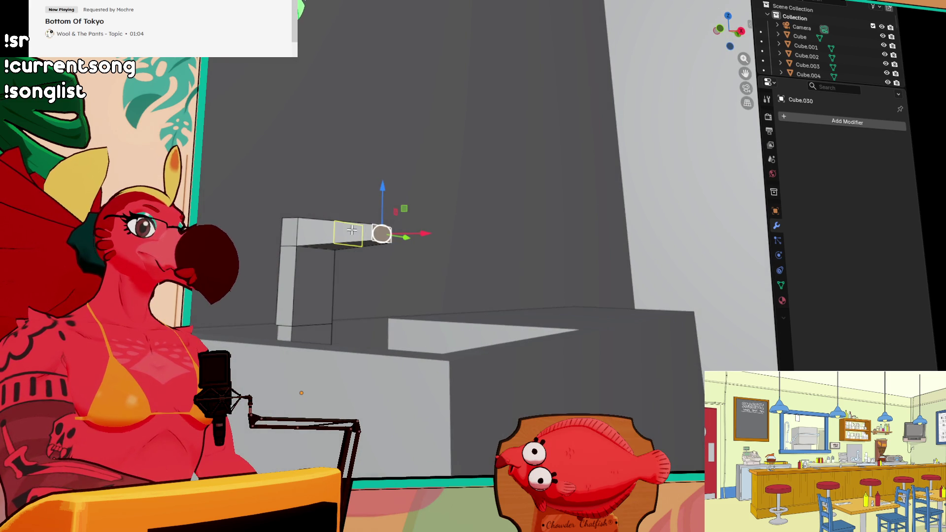
{"action": "left_click", "coordinate": [374, 243]}
{"action": "middle_click_drag", "start_coordinate": [375, 243], "coordinate": [373, 237]}
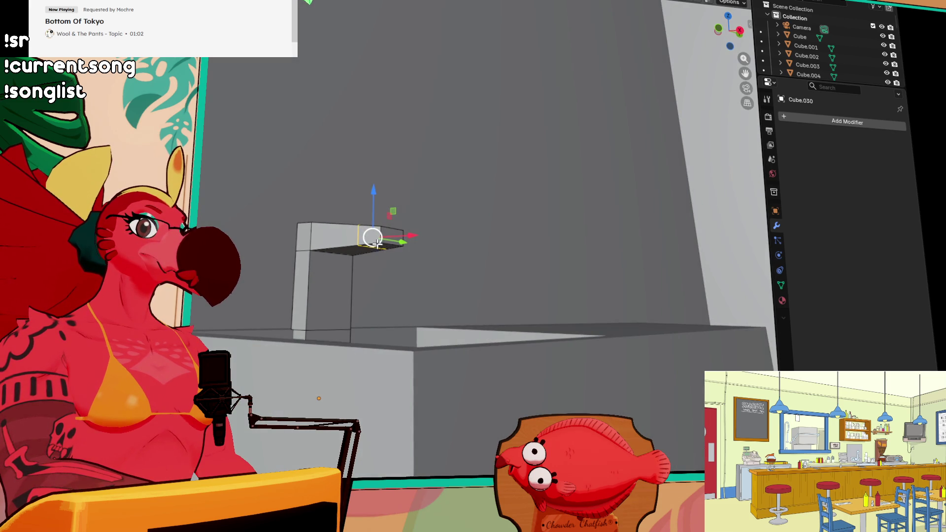
{"action": "key", "text": "e"}
{"action": "key", "text": "Escape"}
{"action": "mouse_move", "coordinate": [382, 251]}
{"action": "middle_mouse_down"}
{"action": "mouse_move", "coordinate": [504, 271]}
{"action": "mouse_move", "coordinate": [375, 302]}
{"action": "mouse_move", "coordinate": [374, 292]}
{"action": "mouse_move", "coordinate": [614, 262]}
{"action": "mouse_move", "coordinate": [298, 240]}
{"action": "mouse_move", "coordinate": [333, 226]}
{"action": "mouse_move", "coordinate": [308, 224]}
{"action": "mouse_move", "coordinate": [322, 299]}
{"action": "middle_mouse_up"}
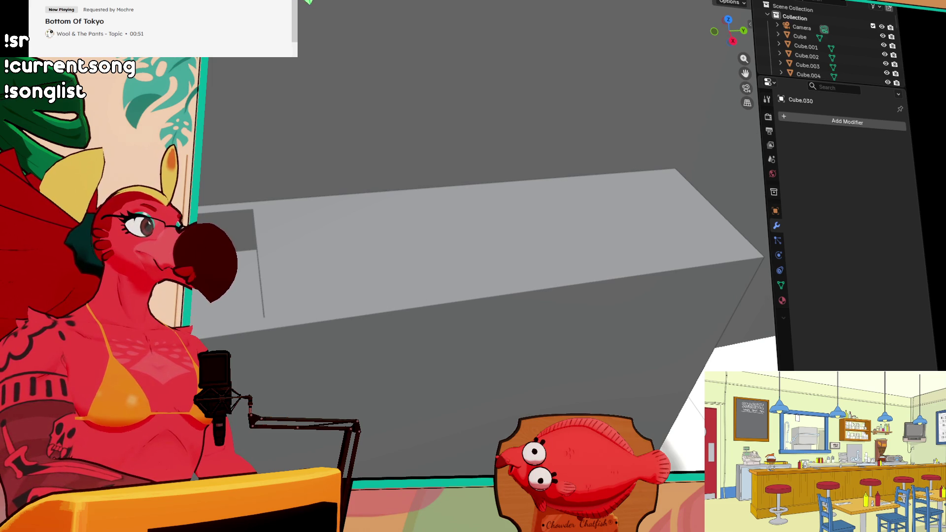
Step: Draw the thin slab Cube.032 on the counter top to the right of the faucet
{"action": "mouse_move", "coordinate": [265, 209]}
{"action": "left_mouse_down"}
{"action": "mouse_move", "coordinate": [584, 242]}
{"action": "mouse_move", "coordinate": [736, 245]}
{"action": "mouse_move", "coordinate": [636, 264]}
{"action": "left_mouse_up"}
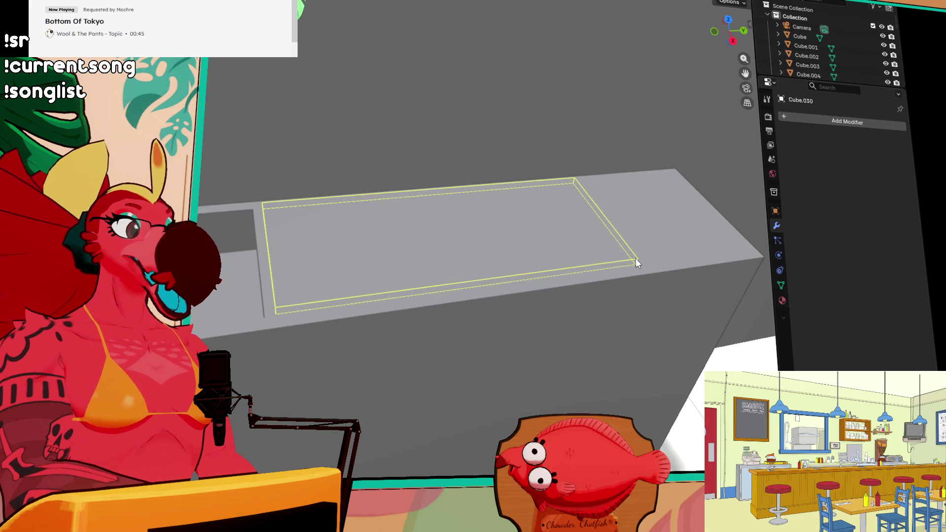
{"action": "left_click", "coordinate": [635, 259]}
{"action": "middle_click_drag", "start_coordinate": [336, 214], "coordinate": [379, 205]}
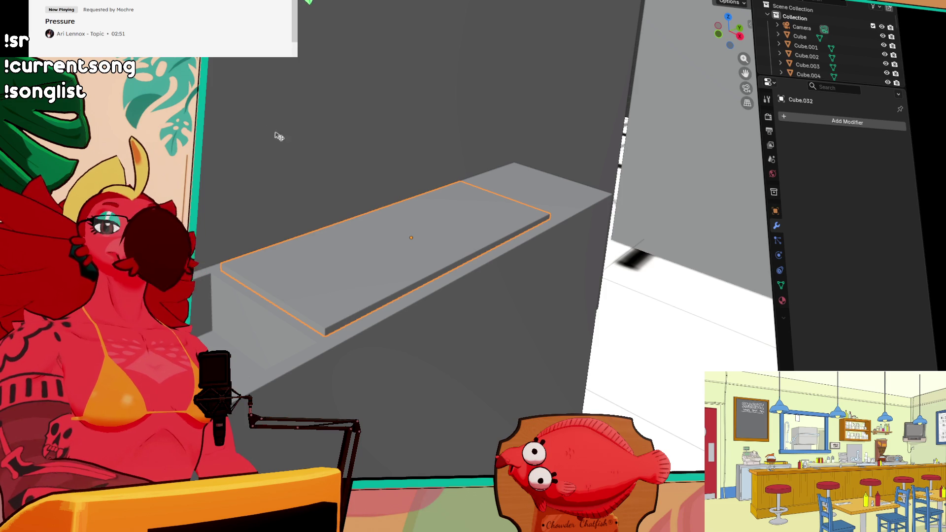
{"action": "mouse_move", "coordinate": [463, 134]}
{"action": "middle_mouse_down"}
{"action": "mouse_move", "coordinate": [698, 180]}
{"action": "mouse_move", "coordinate": [498, 222]}
{"action": "mouse_move", "coordinate": [455, 185]}
{"action": "mouse_move", "coordinate": [558, 197]}
{"action": "middle_mouse_up"}
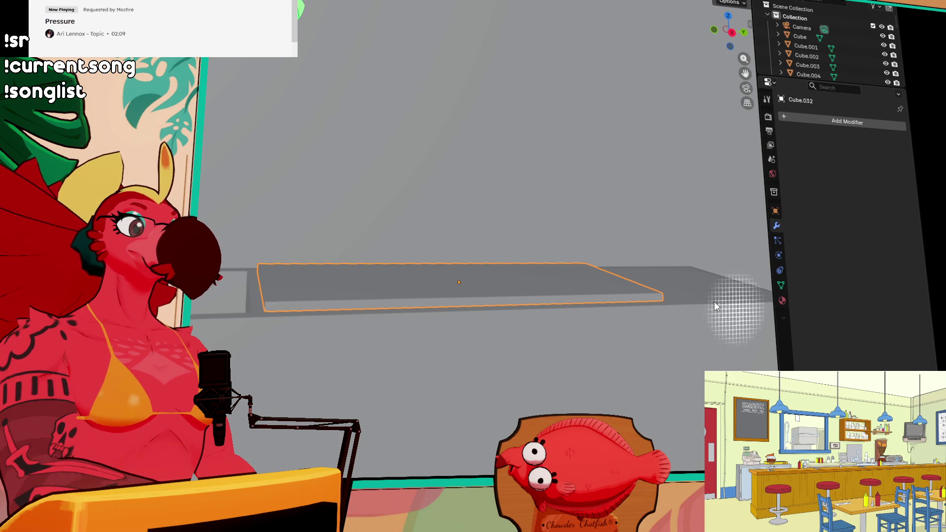
{"action": "mouse_move", "coordinate": [491, 250]}
{"action": "middle_mouse_down"}
{"action": "mouse_move", "coordinate": [513, 273]}
{"action": "mouse_move", "coordinate": [447, 258]}
{"action": "mouse_move", "coordinate": [246, 270]}
{"action": "mouse_move", "coordinate": [517, 274]}
{"action": "mouse_move", "coordinate": [423, 215]}
{"action": "middle_mouse_up"}
{"action": "scroll", "coordinate": [247, 270], "scroll_direction": "down", "scroll_amount": 5}
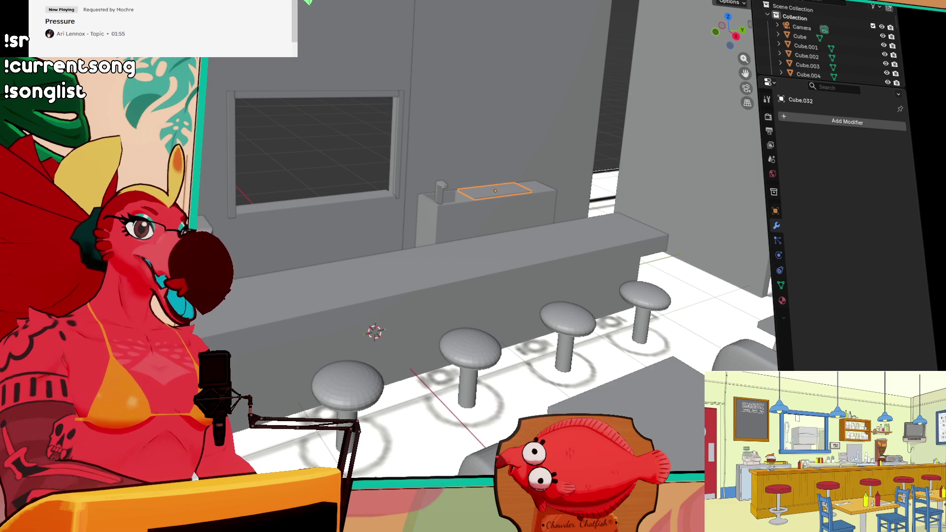
{"action": "middle_click_drag", "start_coordinate": [342, 37], "coordinate": [314, 64]}
{"action": "scroll", "coordinate": [310, 64], "scroll_direction": "up", "scroll_amount": 2}
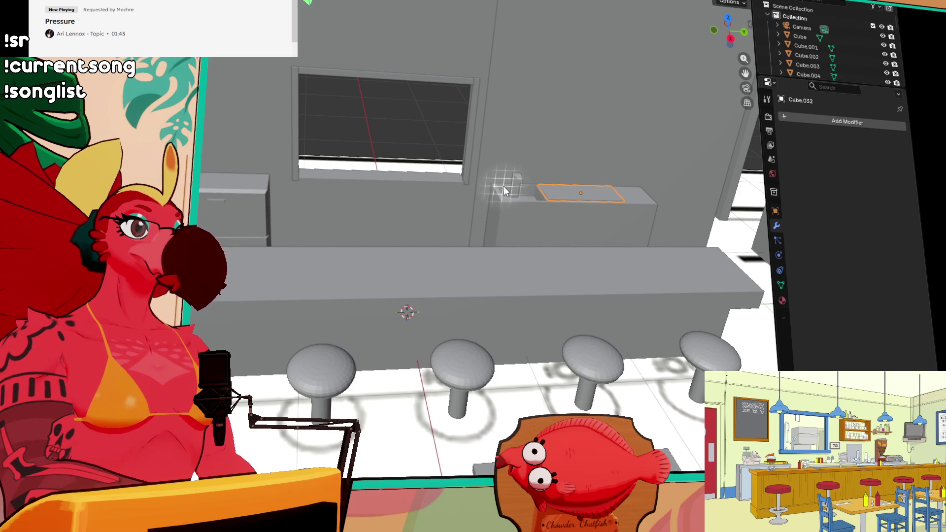
{"action": "scroll", "coordinate": [536, 164], "scroll_direction": "up", "scroll_amount": 5}
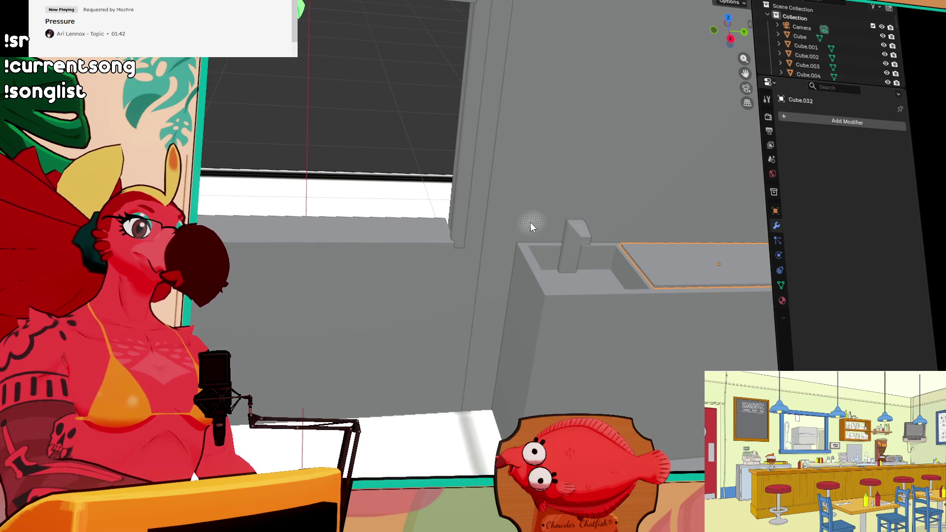
{"action": "left_click", "coordinate": [518, 240]}
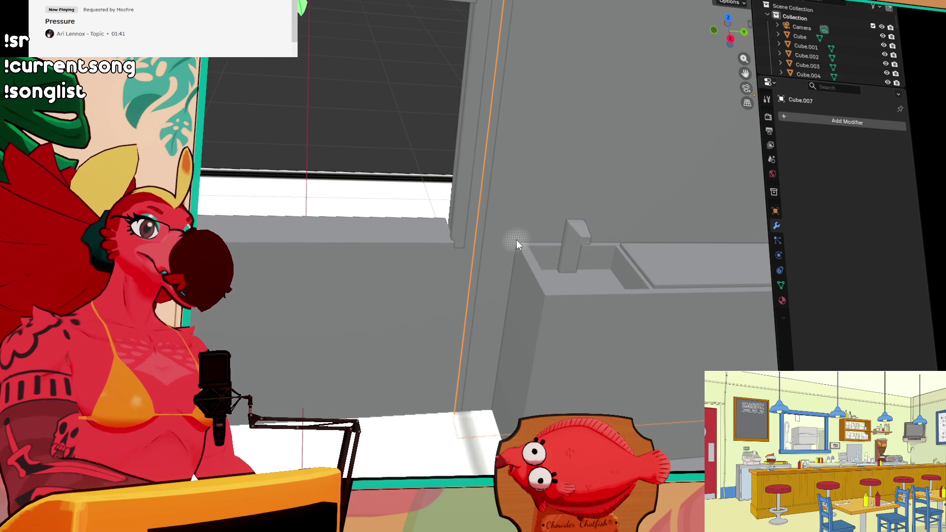
Step: Draw a new thin box on the wall above the sink counter
{"action": "left_click", "coordinate": [492, 238]}
{"action": "mouse_move", "coordinate": [489, 238]}
{"action": "left_mouse_down"}
{"action": "mouse_move", "coordinate": [508, 210]}
{"action": "mouse_move", "coordinate": [624, 174]}
{"action": "left_mouse_up"}
{"action": "key", "text": "ctrl+z"}
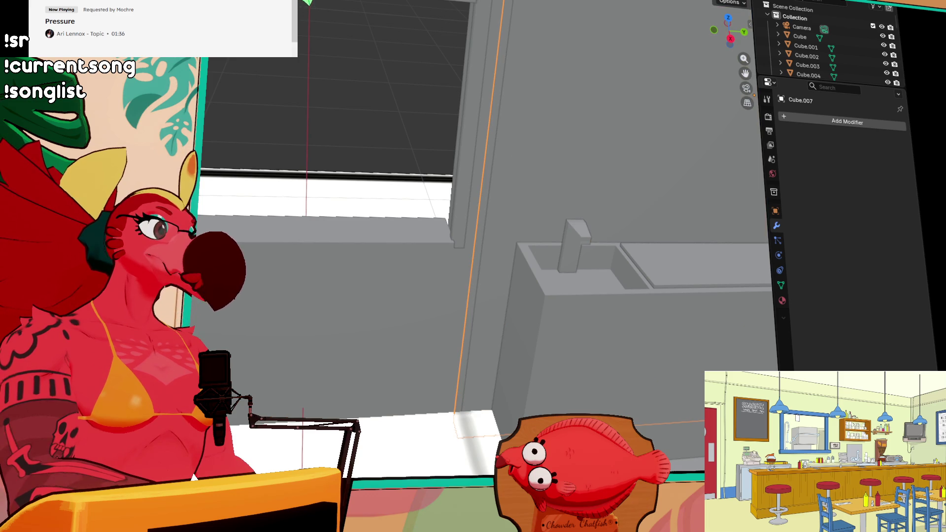
{"action": "left_click_drag", "start_coordinate": [493, 237], "coordinate": [634, 200]}
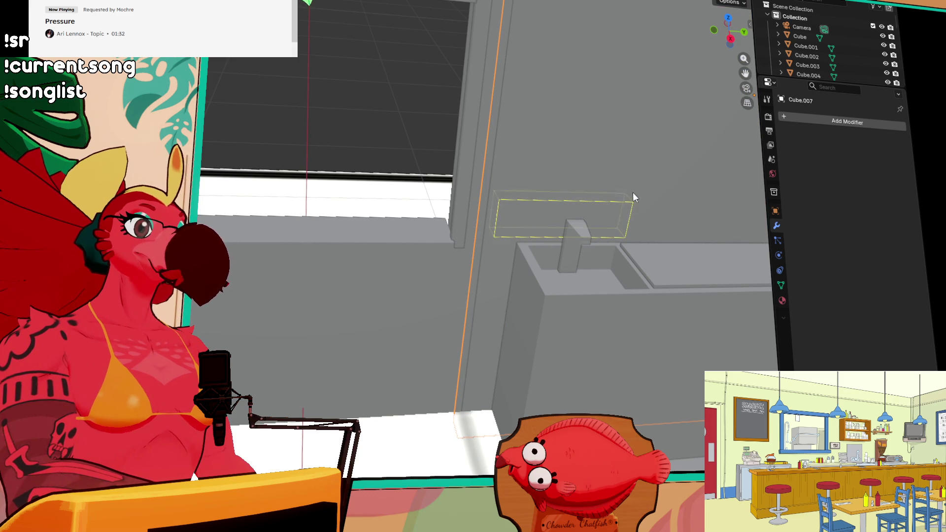
{"action": "left_click", "coordinate": [680, 207]}
Step: Raise the box's top face in Edit Mode so it becomes a tall flat panel
{"action": "key", "text": "Tab"}
{"action": "left_click", "coordinate": [571, 204]}
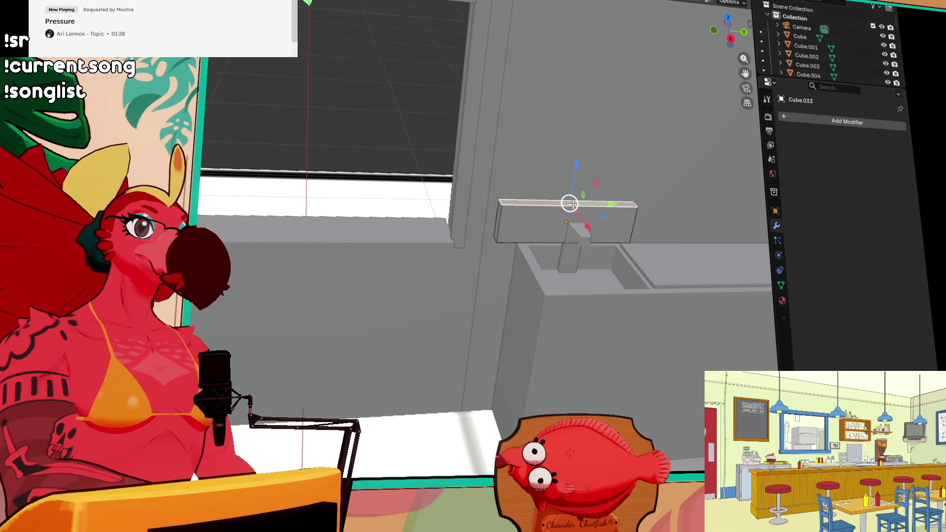
{"action": "key", "text": "e"}
{"action": "right_click", "coordinate": [583, 183]}
{"action": "left_click_drag", "start_coordinate": [576, 169], "coordinate": [599, 45]}
{"action": "mouse_move", "coordinate": [699, 248]}
{"action": "middle_mouse_down"}
{"action": "mouse_move", "coordinate": [550, 236]}
{"action": "mouse_move", "coordinate": [549, 266]}
{"action": "middle_mouse_up"}
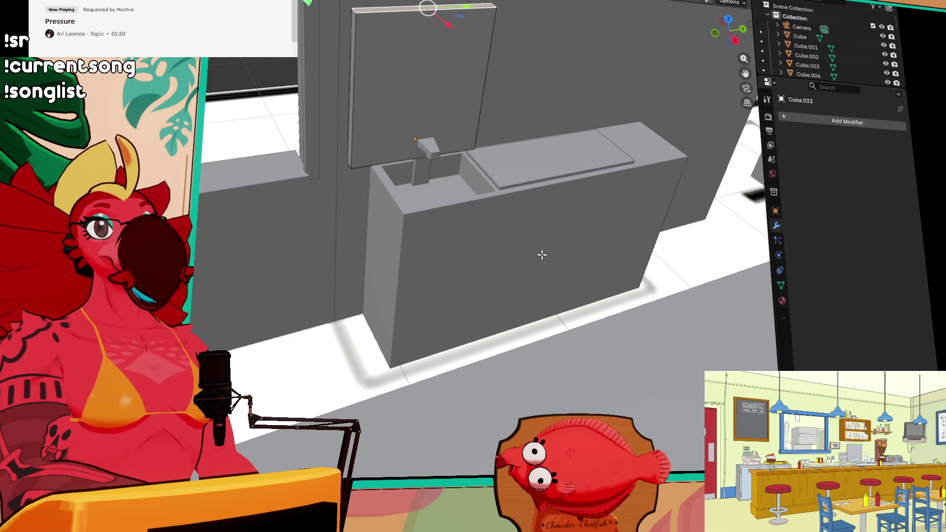
{"action": "scroll", "coordinate": [447, 241], "scroll_direction": "down", "scroll_amount": 5}
{"action": "middle_click_drag", "start_coordinate": [447, 241], "coordinate": [498, 217]}
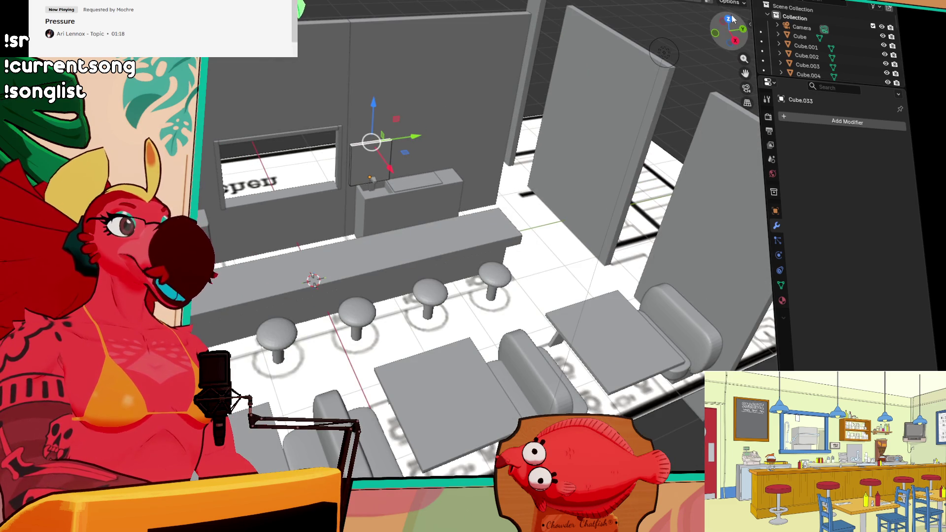
{"action": "left_click", "coordinate": [729, 20]}
{"action": "scroll", "coordinate": [515, 151], "scroll_direction": "down", "scroll_amount": 5}
{"action": "scroll", "coordinate": [505, 152], "scroll_direction": "up", "scroll_amount": 1}
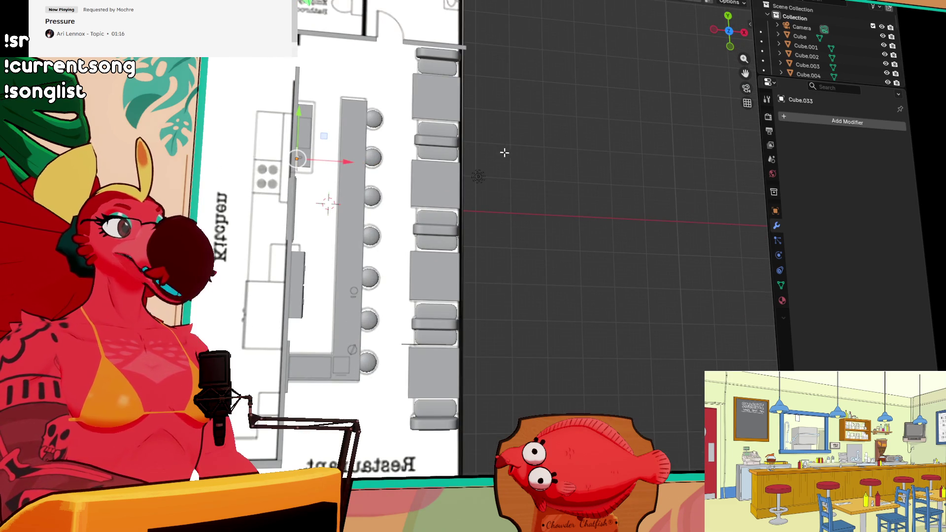
{"action": "middle_click_drag", "start_coordinate": [568, 267], "coordinate": [607, 176], "text": "shift"}
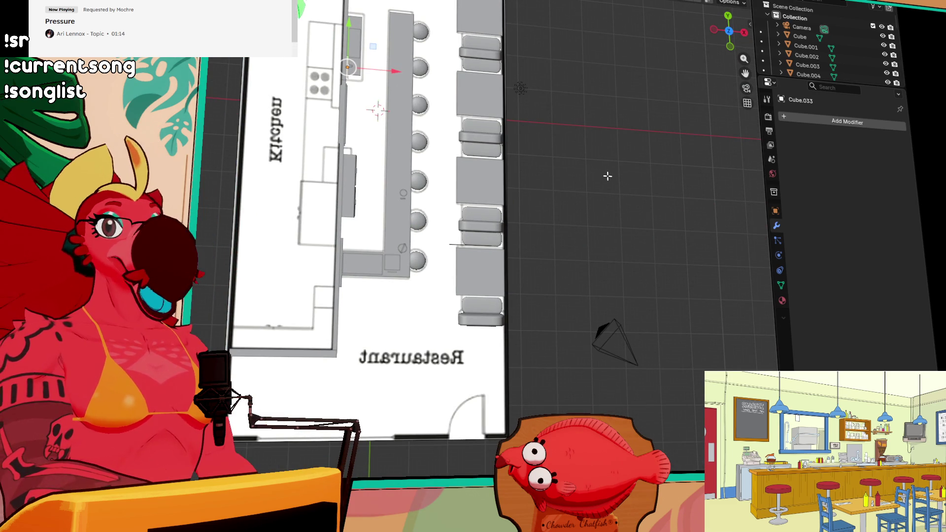
{"action": "mouse_move", "coordinate": [522, 174]}
{"action": "middle_mouse_down", "text": "shift"}
{"action": "mouse_move", "coordinate": [616, 202]}
{"action": "mouse_move", "coordinate": [587, 160]}
{"action": "mouse_move", "coordinate": [566, 258]}
{"action": "middle_mouse_up", "text": "shift"}
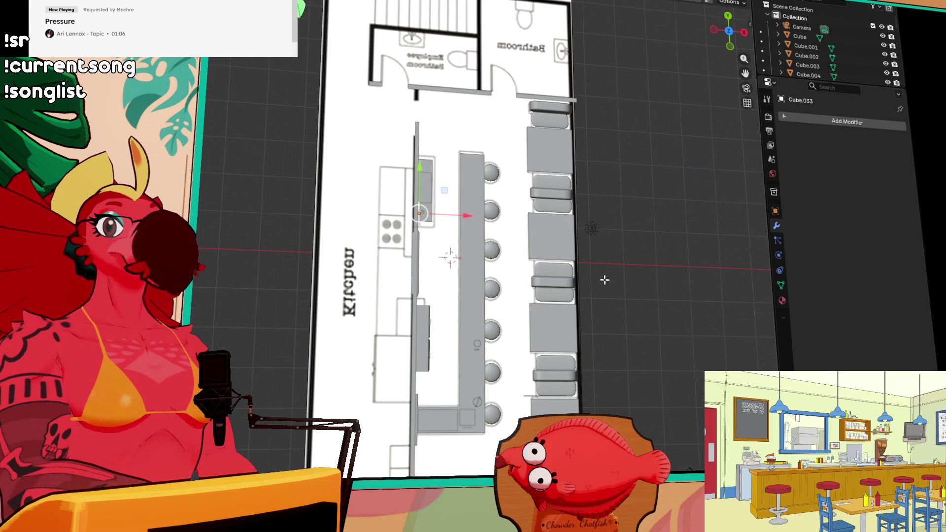
{"action": "mouse_move", "coordinate": [604, 280]}
{"action": "middle_mouse_down"}
{"action": "mouse_move", "coordinate": [638, 332]}
{"action": "mouse_move", "coordinate": [619, 312]}
{"action": "mouse_move", "coordinate": [459, 288]}
{"action": "mouse_move", "coordinate": [494, 284]}
{"action": "middle_mouse_up"}
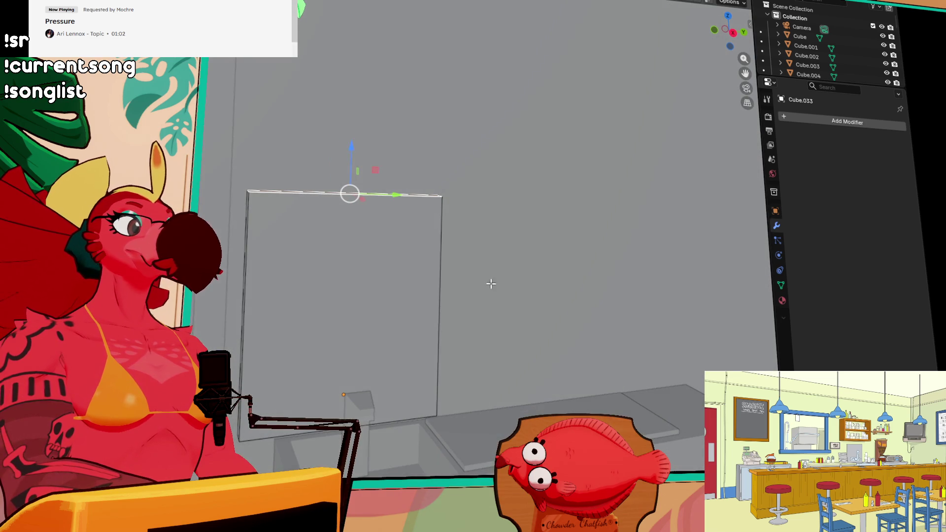
{"action": "key", "text": "Tab"}
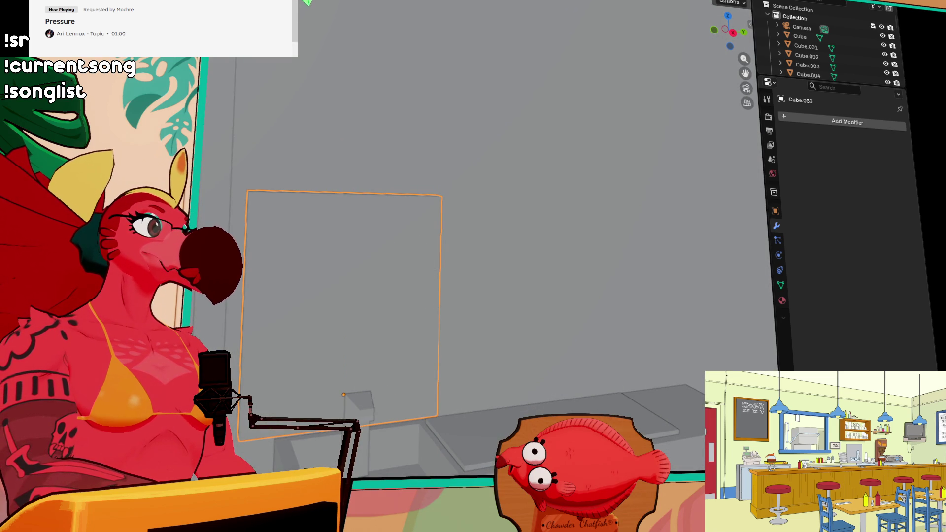
{"action": "key", "text": "Tab"}
{"action": "key", "text": "Tab"}
{"action": "mouse_move", "coordinate": [463, 379]}
{"action": "middle_mouse_down"}
{"action": "mouse_move", "coordinate": [486, 371]}
{"action": "mouse_move", "coordinate": [423, 394]}
{"action": "mouse_move", "coordinate": [423, 416]}
{"action": "mouse_move", "coordinate": [454, 442]}
{"action": "mouse_move", "coordinate": [435, 294]}
{"action": "middle_mouse_up"}
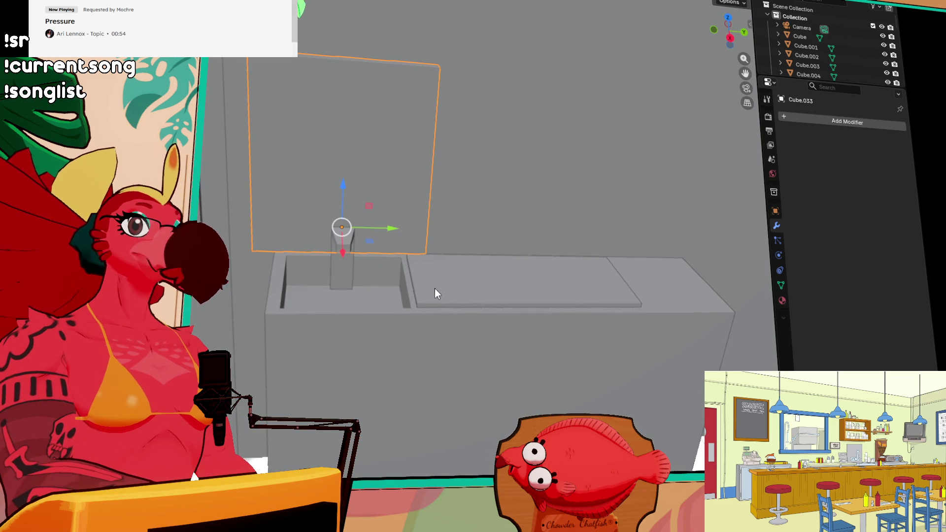
{"action": "left_click", "coordinate": [364, 345]}
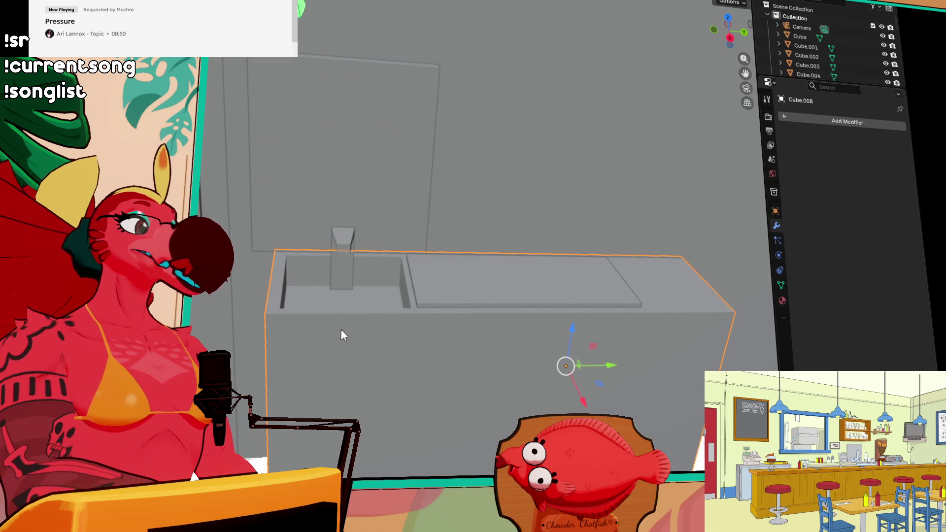
Step: Add a horizontal and a vertical loop cut across the counter's front
{"action": "key", "text": "Tab"}
{"action": "key", "text": "ctrl+r"}
{"action": "left_click", "coordinate": [270, 335]}
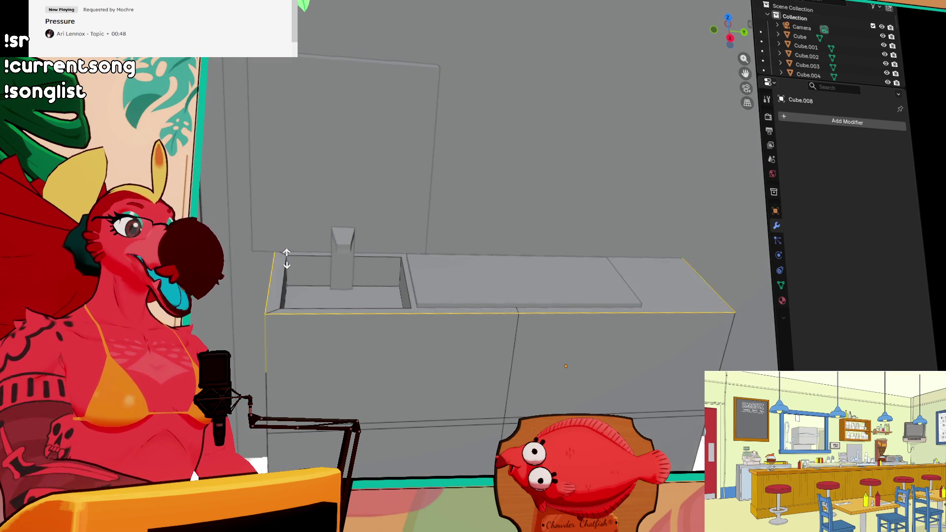
{"action": "left_click", "coordinate": [277, 293]}
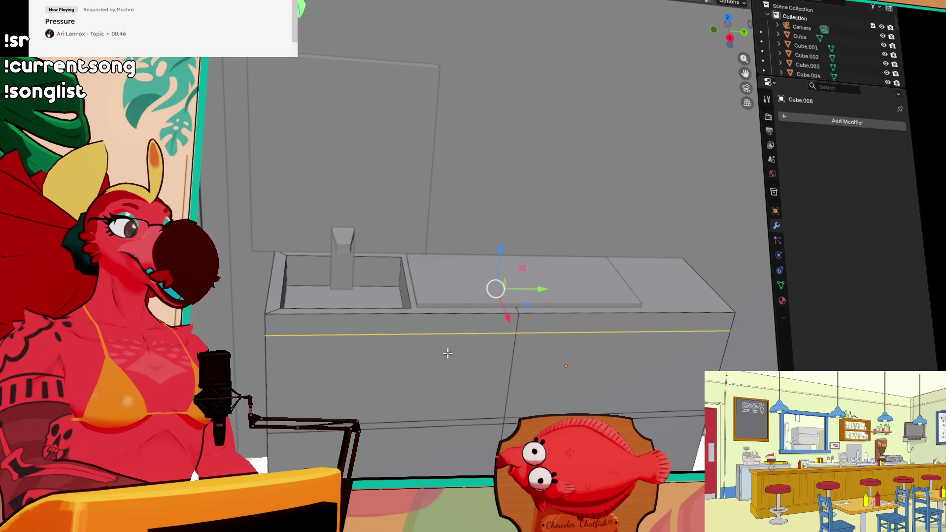
{"action": "key", "text": "ctrl+r"}
{"action": "left_click", "coordinate": [435, 329]}
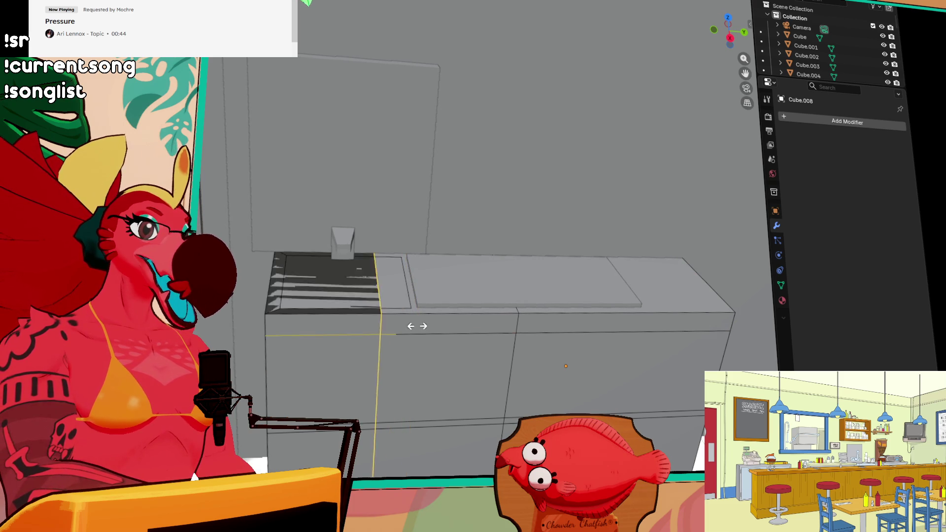
{"action": "left_click", "coordinate": [457, 330]}
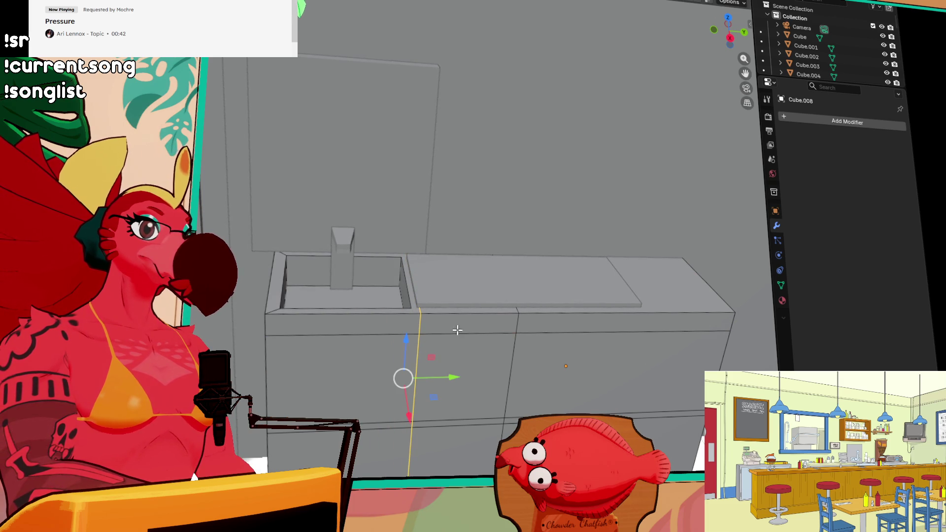
Step: Select the front face strip under the counter top and its bottom edge
{"action": "left_click", "coordinate": [372, 330]}
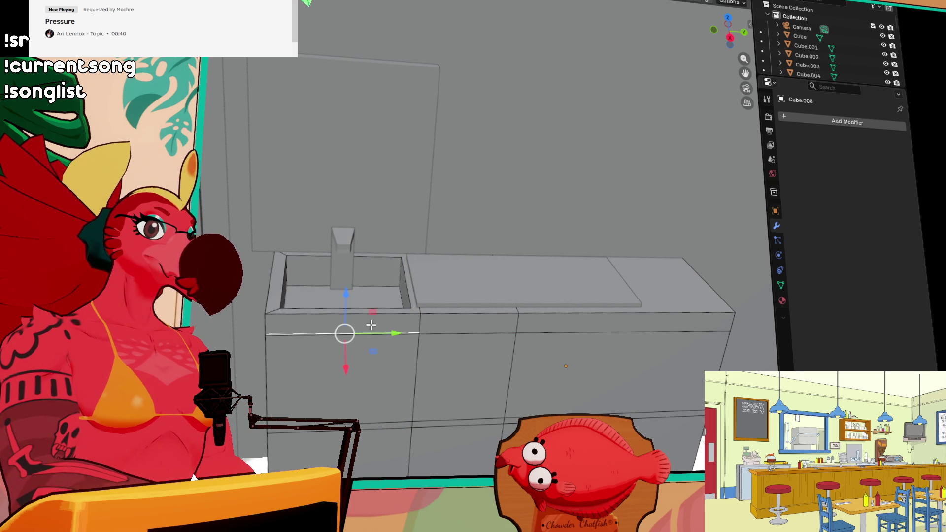
{"action": "key", "text": "3"}
{"action": "left_click", "coordinate": [369, 322]}
{"action": "left_click", "coordinate": [377, 341]}
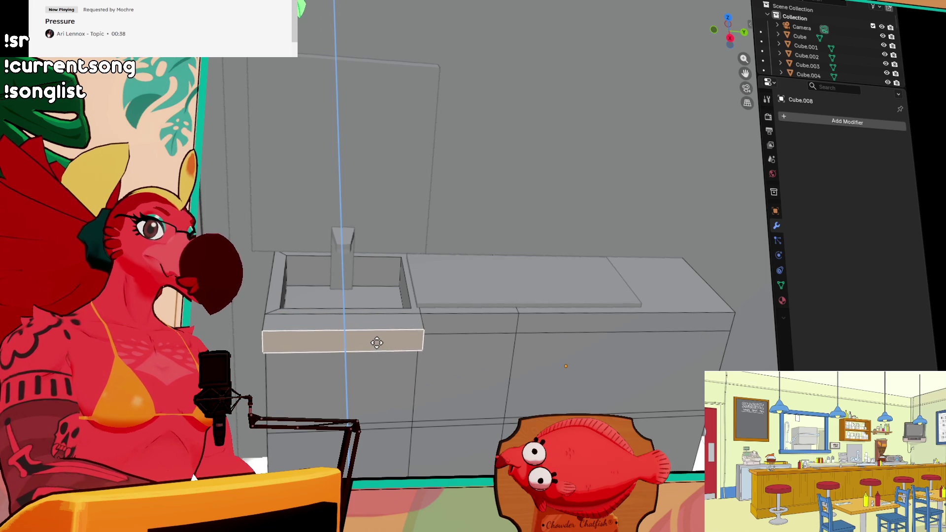
{"action": "middle_click_drag", "start_coordinate": [377, 342], "coordinate": [450, 326]}
{"action": "mouse_move", "coordinate": [386, 386]}
{"action": "middle_mouse_down"}
{"action": "mouse_move", "coordinate": [361, 338]}
{"action": "mouse_move", "coordinate": [333, 393]}
{"action": "mouse_move", "coordinate": [344, 354]}
{"action": "middle_mouse_up"}
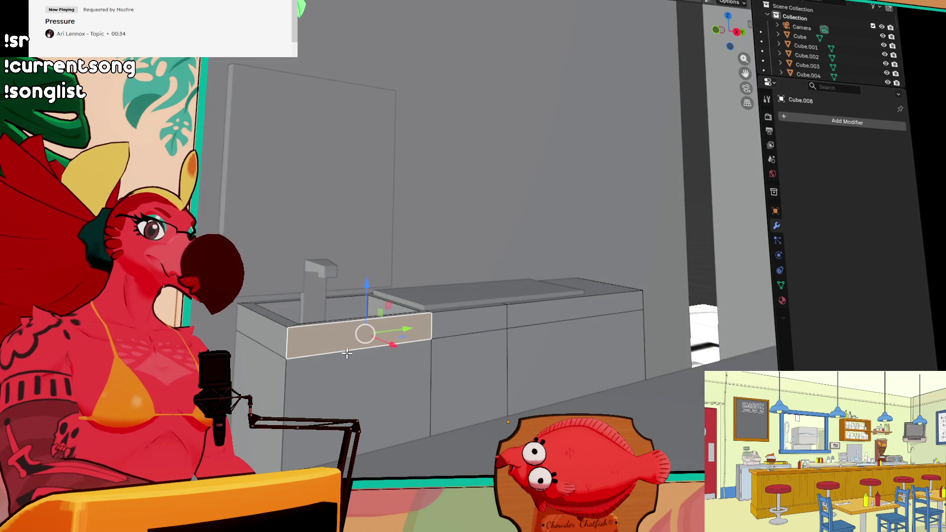
{"action": "key", "text": "2"}
{"action": "left_click", "coordinate": [349, 351]}
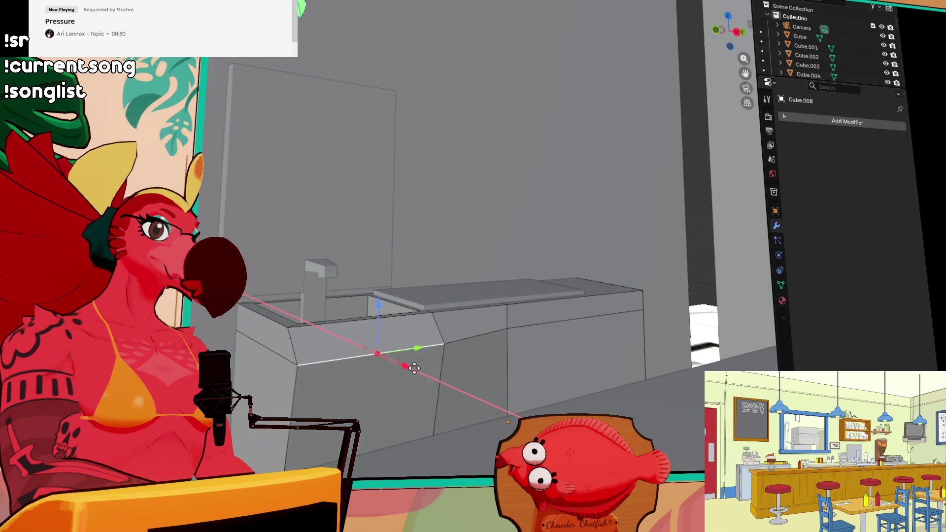
{"action": "middle_click_drag", "start_coordinate": [412, 365], "coordinate": [384, 390]}
Step: Extrude the counter's top front edge outward into an overhanging lip and leave Edit Mode
{"action": "left_click", "coordinate": [368, 338]}
{"action": "key", "text": "e"}
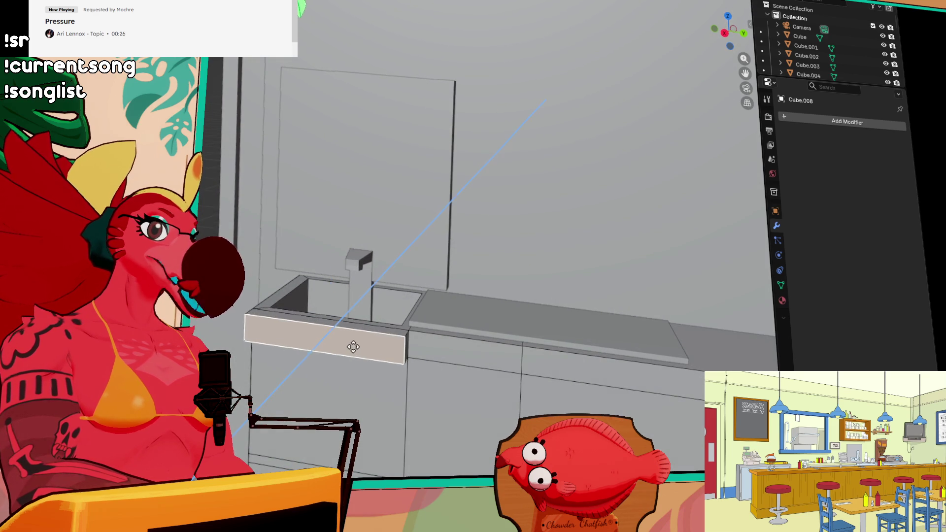
{"action": "left_click", "coordinate": [356, 388]}
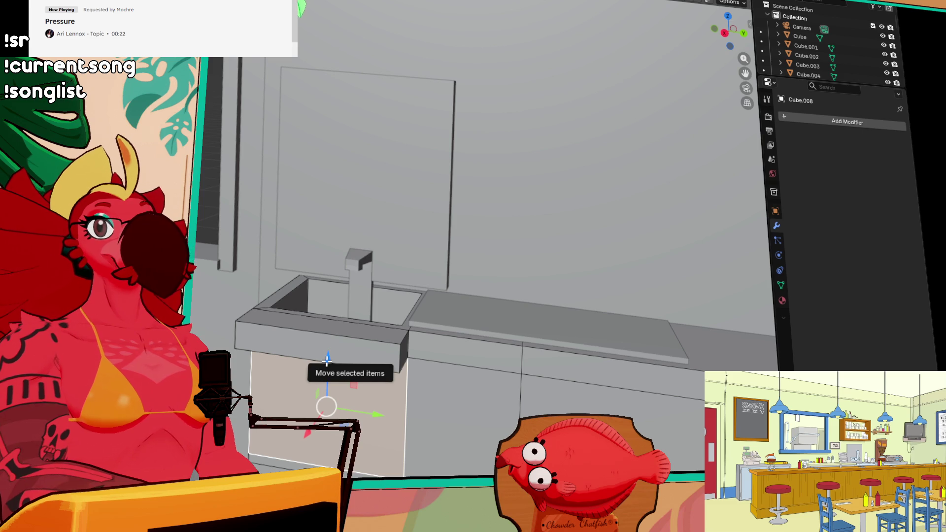
{"action": "middle_click_drag", "start_coordinate": [327, 360], "coordinate": [404, 384]}
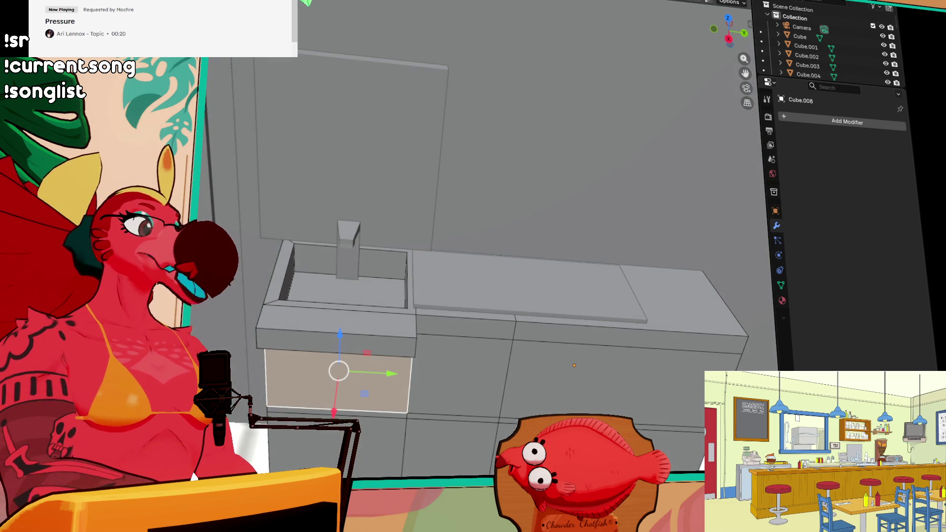
{"action": "key", "text": "Tab"}
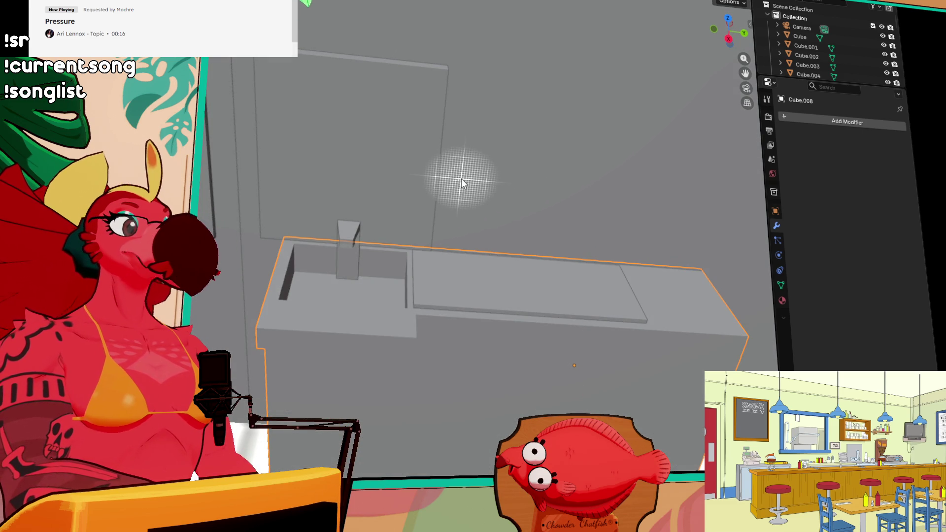
{"action": "left_click_drag", "start_coordinate": [507, 143], "coordinate": [573, 207]}
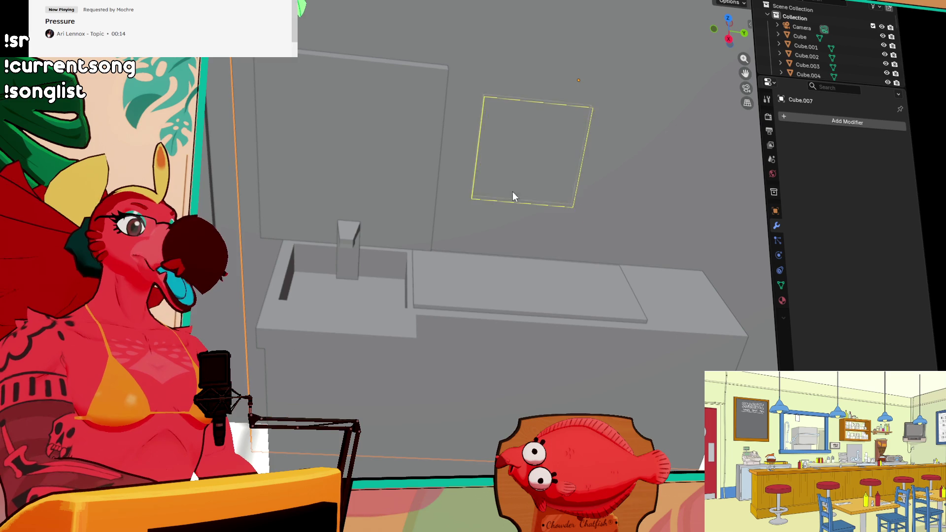
{"action": "left_click", "coordinate": [620, 270]}
{"action": "mouse_move", "coordinate": [587, 363]}
{"action": "middle_mouse_down"}
{"action": "mouse_move", "coordinate": [638, 353]}
{"action": "mouse_move", "coordinate": [584, 323]}
{"action": "middle_mouse_up"}
{"action": "key", "text": "ctrl+z"}
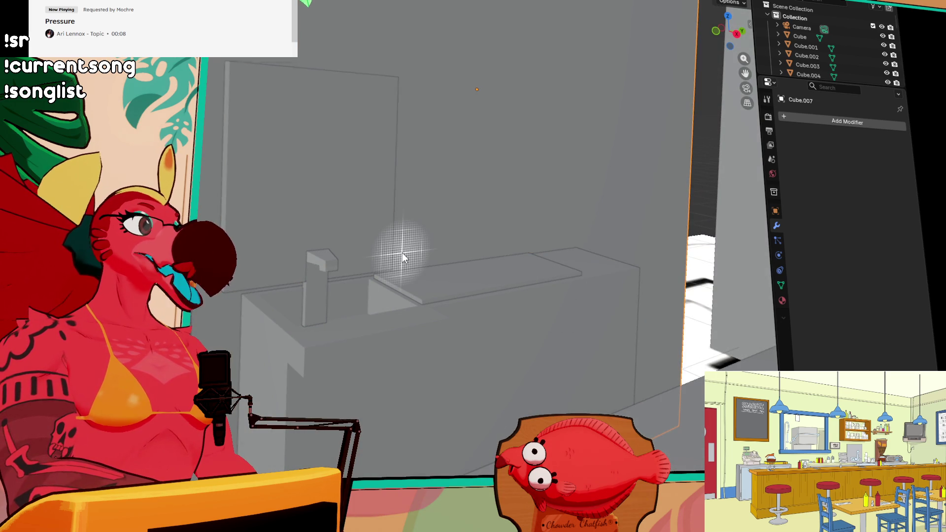
{"action": "left_click", "coordinate": [326, 220]}
{"action": "key", "text": "ctrl+z"}
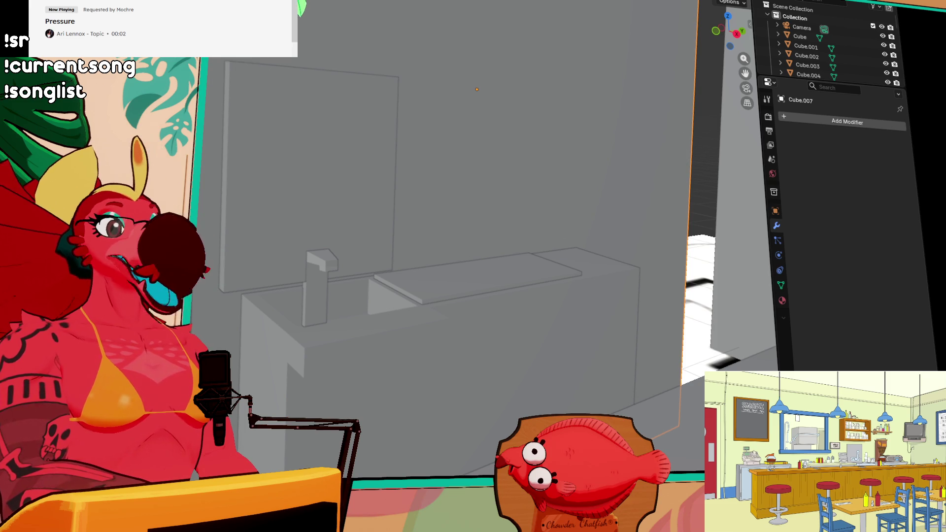
{"action": "mouse_move", "coordinate": [432, 255]}
{"action": "middle_mouse_down"}
{"action": "mouse_move", "coordinate": [361, 242]}
{"action": "mouse_move", "coordinate": [374, 238]}
{"action": "middle_mouse_up"}
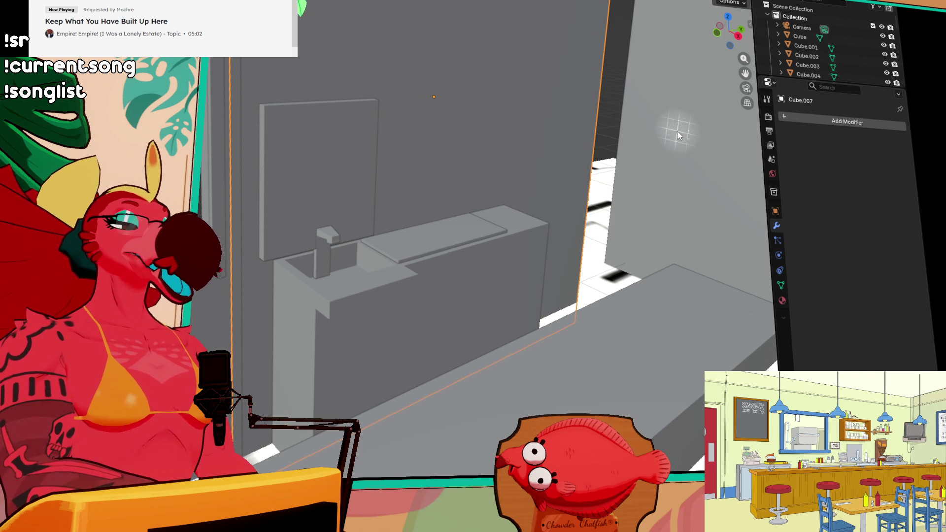
{"action": "middle_click_drag", "start_coordinate": [543, 184], "coordinate": [414, 209]}
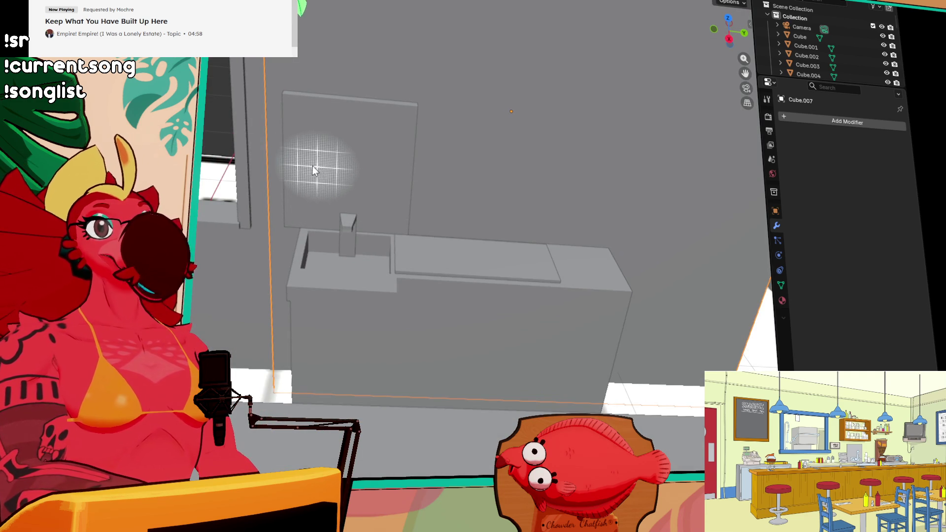
{"action": "mouse_move", "coordinate": [320, 208]}
{"action": "middle_mouse_down"}
{"action": "mouse_move", "coordinate": [360, 185]}
{"action": "mouse_move", "coordinate": [331, 238]}
{"action": "mouse_move", "coordinate": [395, 232]}
{"action": "mouse_move", "coordinate": [436, 199]}
{"action": "mouse_move", "coordinate": [374, 192]}
{"action": "mouse_move", "coordinate": [291, 222]}
{"action": "mouse_move", "coordinate": [359, 190]}
{"action": "middle_mouse_up"}
{"action": "scroll", "coordinate": [359, 190], "scroll_direction": "up", "scroll_amount": 3}
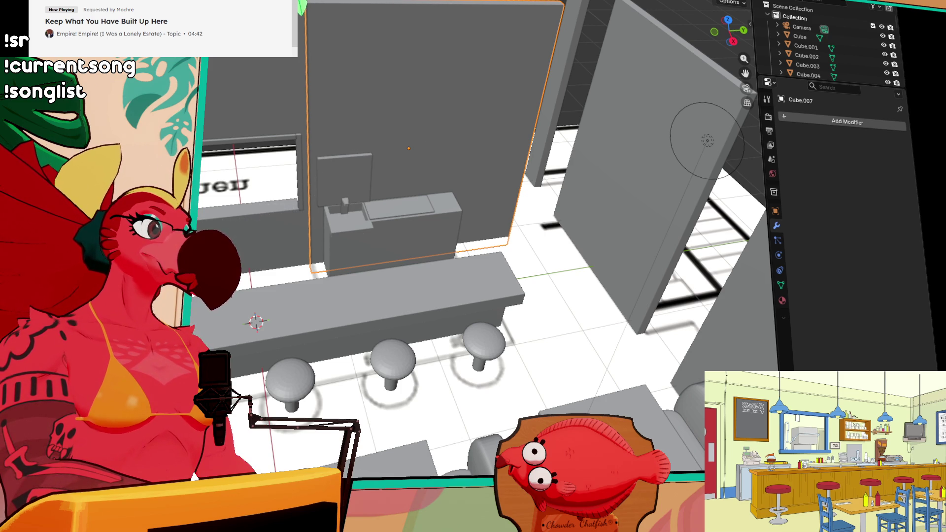
{"action": "scroll", "coordinate": [416, 265], "scroll_direction": "up", "scroll_amount": 6}
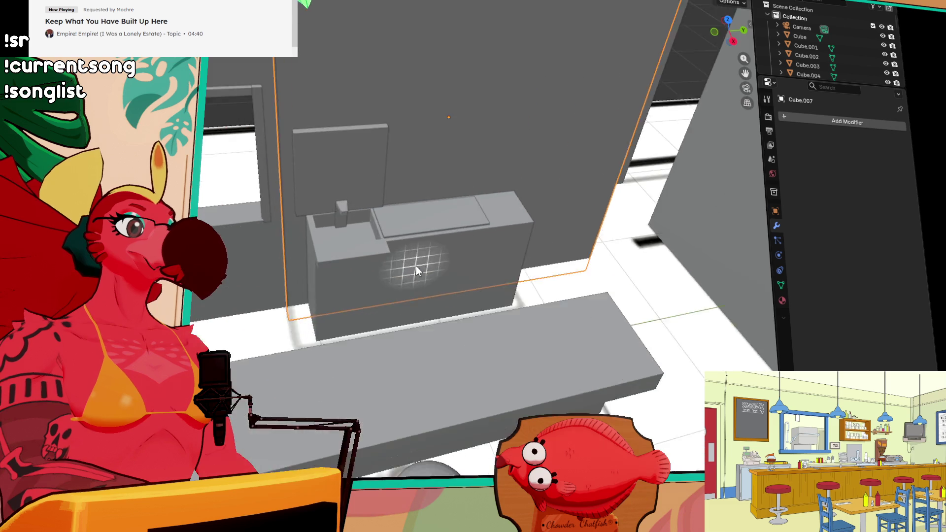
Step: Split the counter's front panel in two and slide the right piece over to leave a gap
{"action": "left_click", "coordinate": [401, 229]}
{"action": "key", "text": "KP_Decimal"}
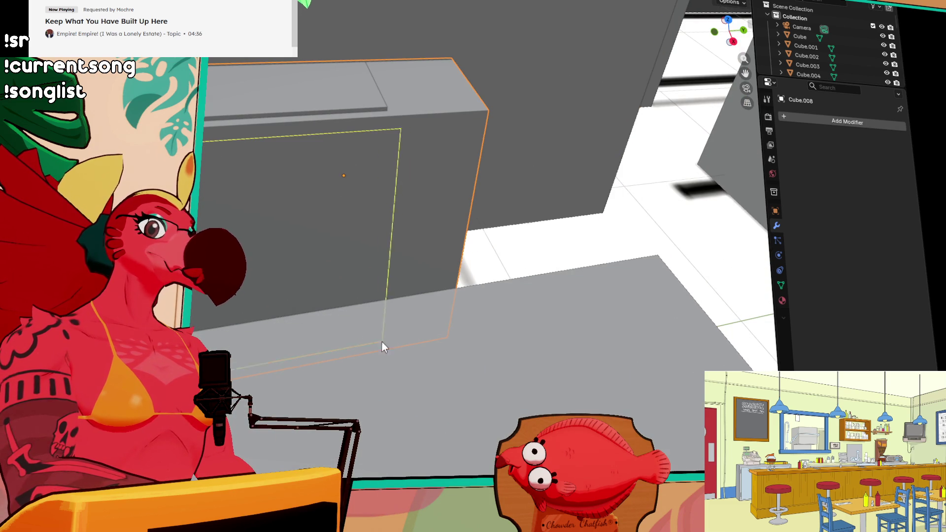
{"action": "left_click", "coordinate": [323, 363]}
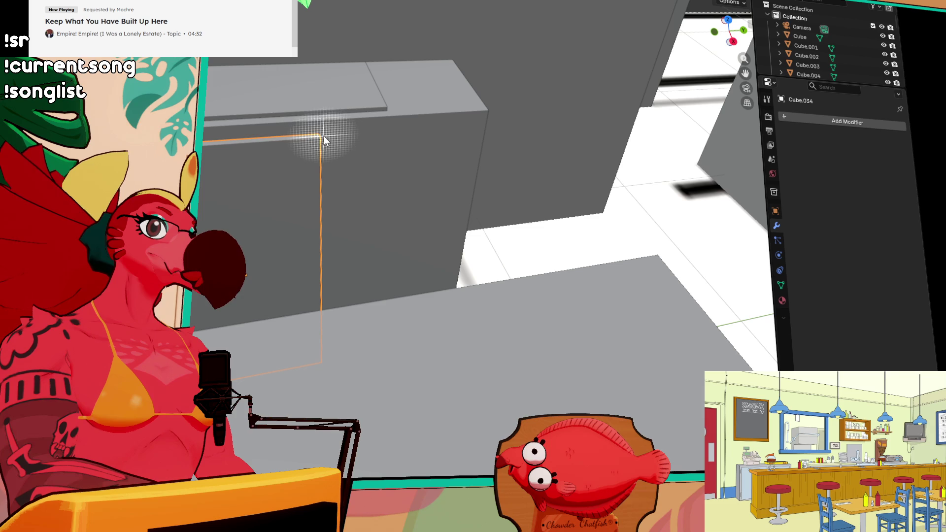
{"action": "key", "text": "shift+space"}
{"action": "key", "text": "g"}
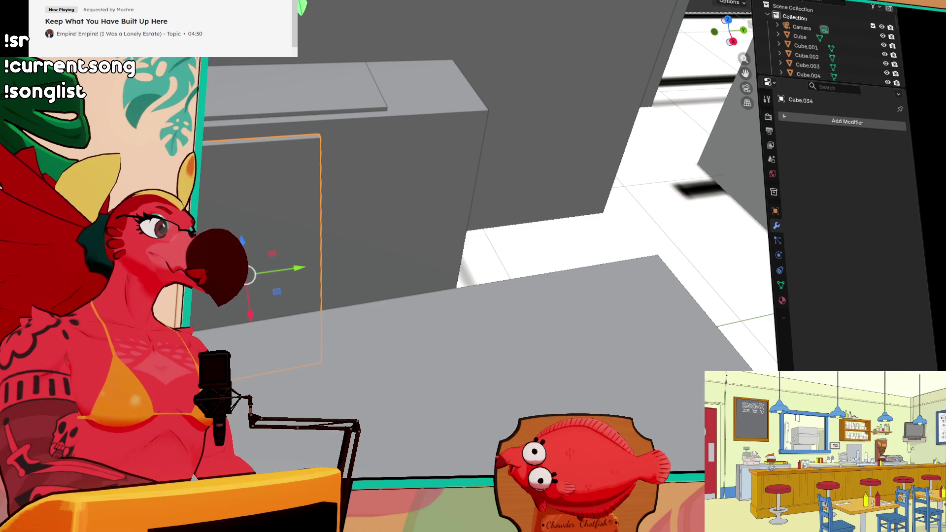
{"action": "left_click", "coordinate": [253, 209]}
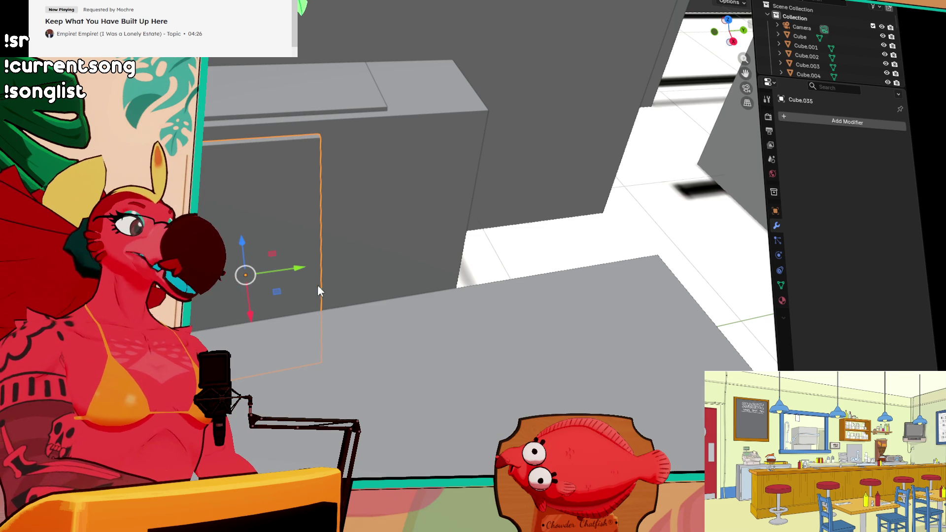
{"action": "left_click_drag", "start_coordinate": [298, 268], "coordinate": [444, 238]}
{"action": "middle_click_drag", "start_coordinate": [331, 258], "coordinate": [400, 259]}
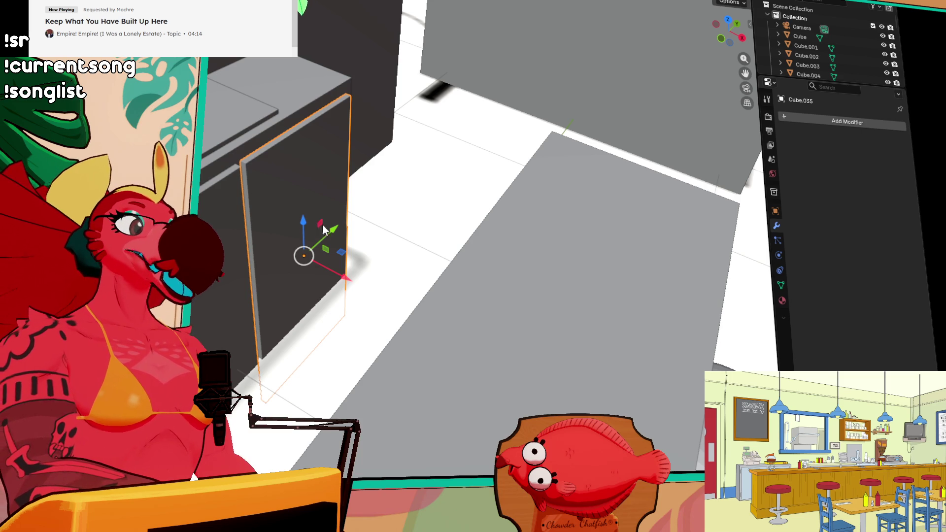
Step: Select both door panels, try widening them sideways, and bring up their object options
{"action": "mouse_move", "coordinate": [337, 208]}
{"action": "middle_mouse_down"}
{"action": "mouse_move", "coordinate": [414, 248]}
{"action": "mouse_move", "coordinate": [366, 247]}
{"action": "mouse_move", "coordinate": [359, 258]}
{"action": "mouse_move", "coordinate": [440, 265]}
{"action": "mouse_move", "coordinate": [434, 249]}
{"action": "mouse_move", "coordinate": [349, 245]}
{"action": "mouse_move", "coordinate": [462, 275]}
{"action": "mouse_move", "coordinate": [524, 257]}
{"action": "middle_mouse_up"}
{"action": "left_click", "coordinate": [485, 240]}
{"action": "left_click", "coordinate": [504, 227], "text": "shift"}
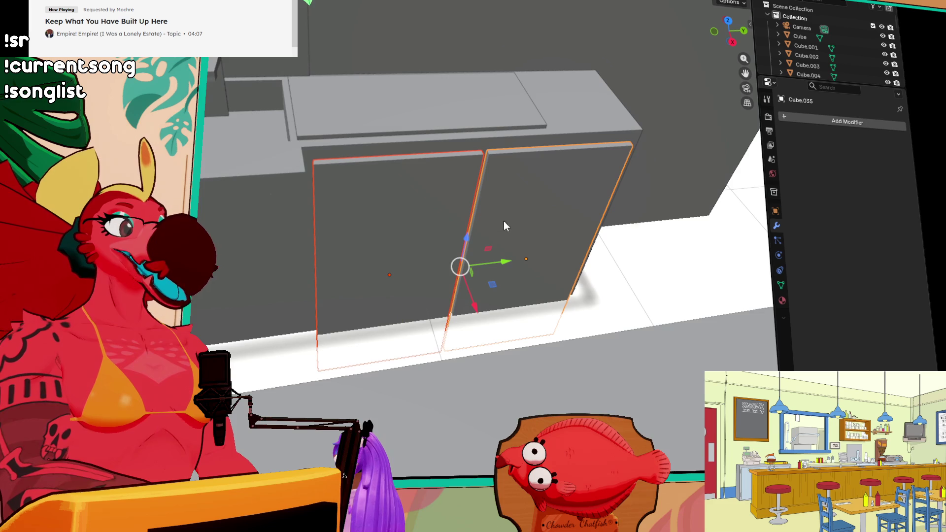
{"action": "left_click", "coordinate": [474, 305]}
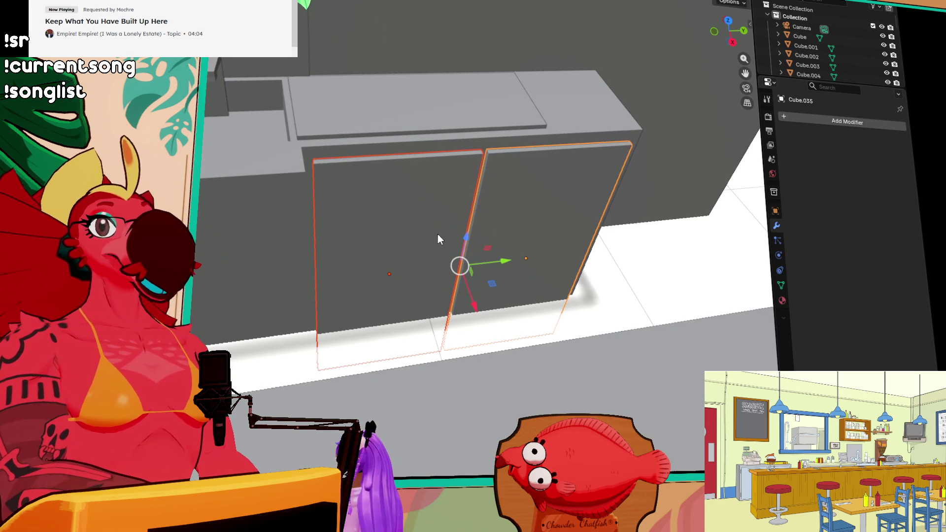
{"action": "middle_click_drag", "start_coordinate": [555, 213], "coordinate": [537, 206]}
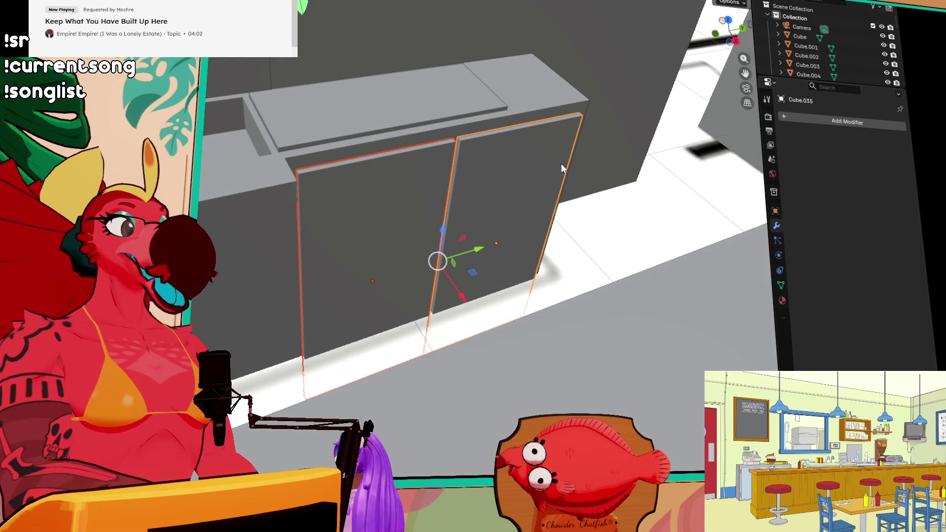
{"action": "middle_click_drag", "start_coordinate": [561, 163], "coordinate": [575, 265]}
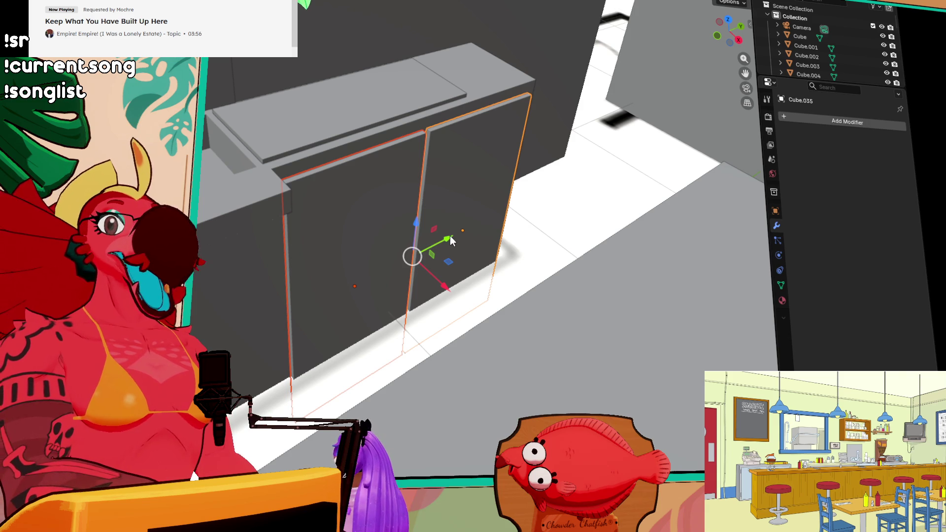
{"action": "right_click", "coordinate": [468, 246]}
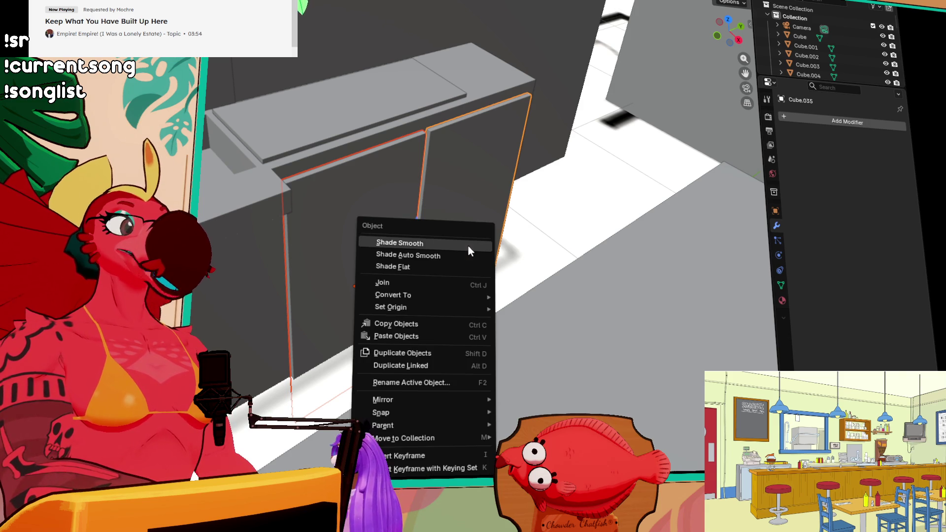
Step: Place a small vertical handle box on the left cabinet door
{"action": "mouse_move", "coordinate": [503, 238]}
{"action": "middle_mouse_down"}
{"action": "mouse_move", "coordinate": [508, 250]}
{"action": "mouse_move", "coordinate": [530, 244]}
{"action": "mouse_move", "coordinate": [513, 292]}
{"action": "middle_mouse_up"}
{"action": "scroll", "coordinate": [534, 298], "scroll_direction": "up", "scroll_amount": 2}
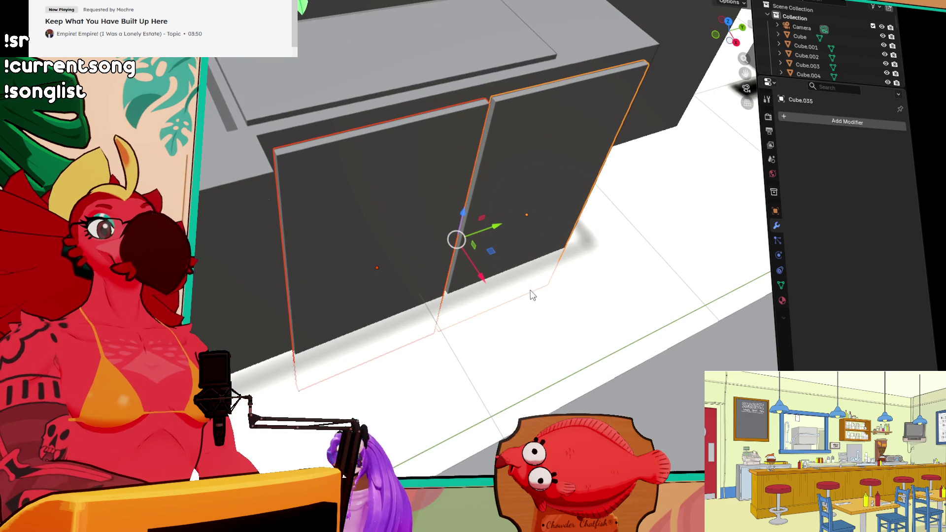
{"action": "middle_click_drag", "start_coordinate": [511, 272], "coordinate": [501, 194]}
{"action": "middle_click_drag", "start_coordinate": [452, 235], "coordinate": [446, 265]}
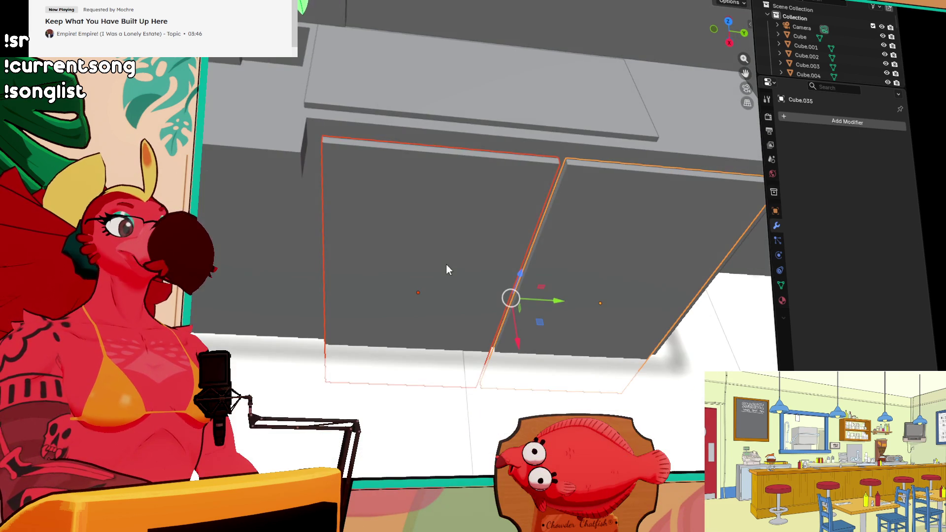
{"action": "key", "text": "shift+space"}
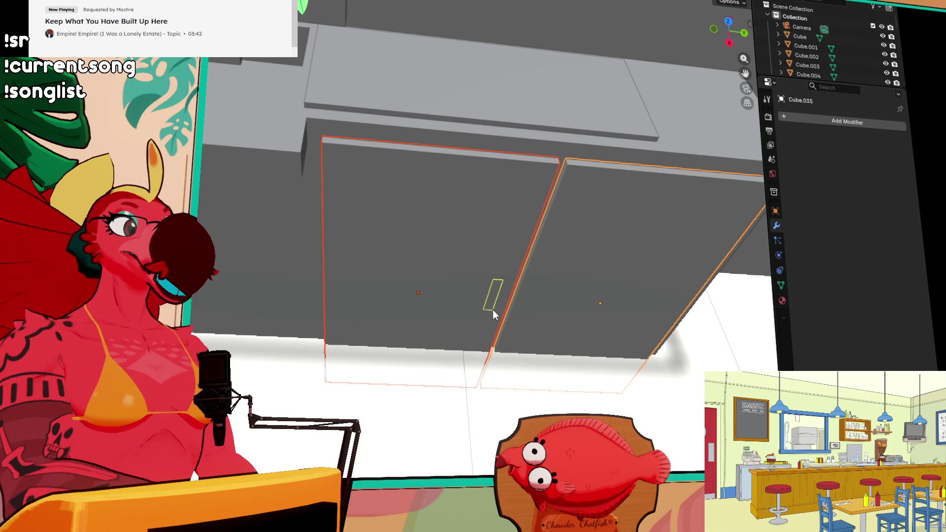
{"action": "left_click", "coordinate": [491, 313]}
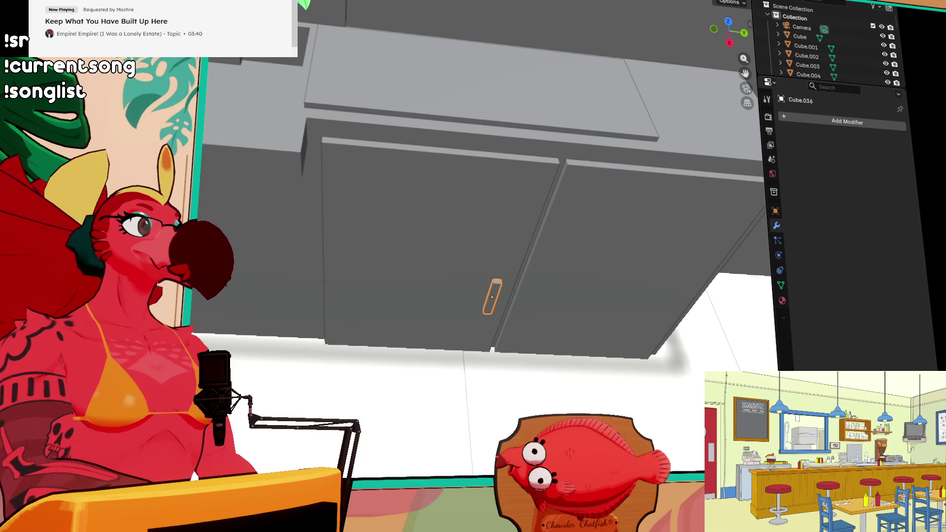
Step: Duplicate the handle along Y onto the right cabinet door
{"action": "key", "text": "shift+d"}
{"action": "key", "text": "y"}
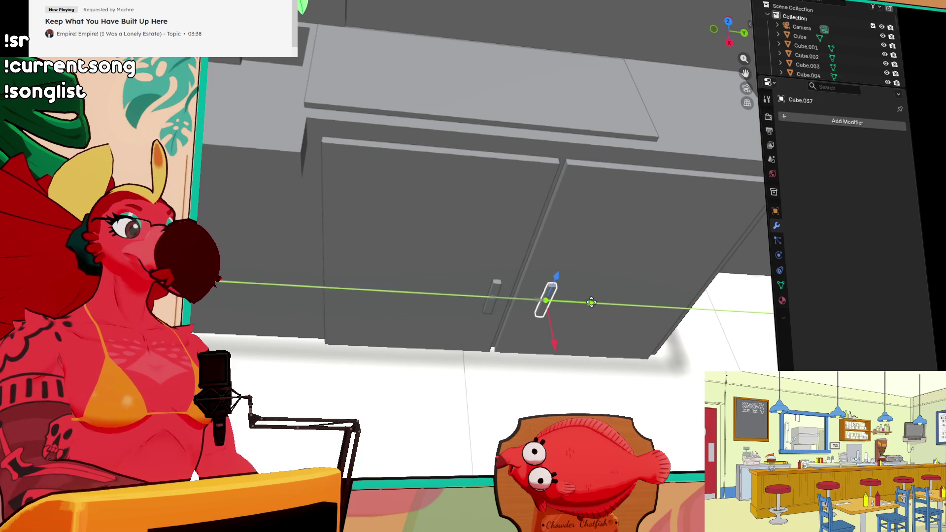
{"action": "left_click", "coordinate": [582, 305]}
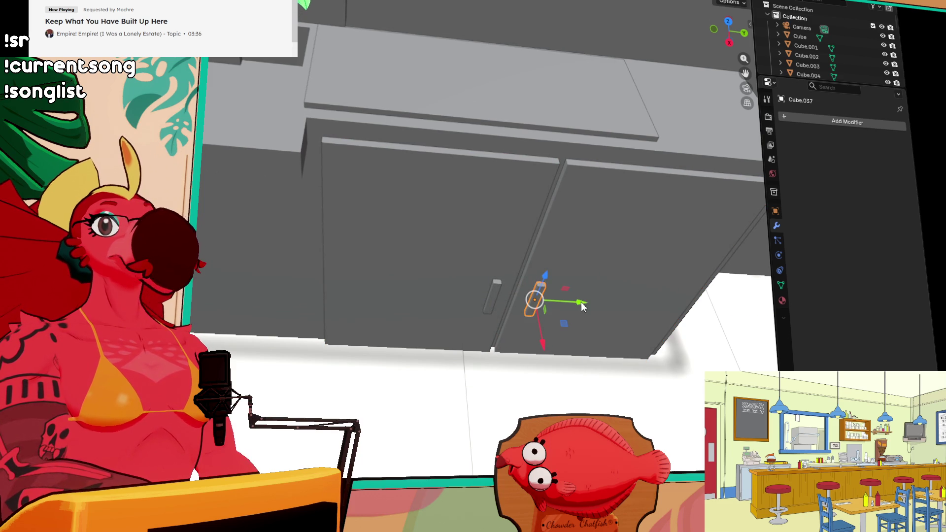
{"action": "middle_click_drag", "start_coordinate": [607, 292], "coordinate": [599, 256]}
{"action": "mouse_move", "coordinate": [581, 308]}
{"action": "middle_mouse_down"}
{"action": "mouse_move", "coordinate": [402, 226]}
{"action": "mouse_move", "coordinate": [347, 213]}
{"action": "middle_mouse_up"}
{"action": "mouse_move", "coordinate": [443, 220]}
{"action": "middle_mouse_down"}
{"action": "mouse_move", "coordinate": [466, 241]}
{"action": "mouse_move", "coordinate": [389, 337]}
{"action": "mouse_move", "coordinate": [450, 267]}
{"action": "mouse_move", "coordinate": [448, 284]}
{"action": "mouse_move", "coordinate": [487, 271]}
{"action": "mouse_move", "coordinate": [412, 258]}
{"action": "mouse_move", "coordinate": [465, 253]}
{"action": "mouse_move", "coordinate": [481, 293]}
{"action": "mouse_move", "coordinate": [465, 227]}
{"action": "mouse_move", "coordinate": [475, 193]}
{"action": "mouse_move", "coordinate": [486, 191]}
{"action": "middle_mouse_up"}
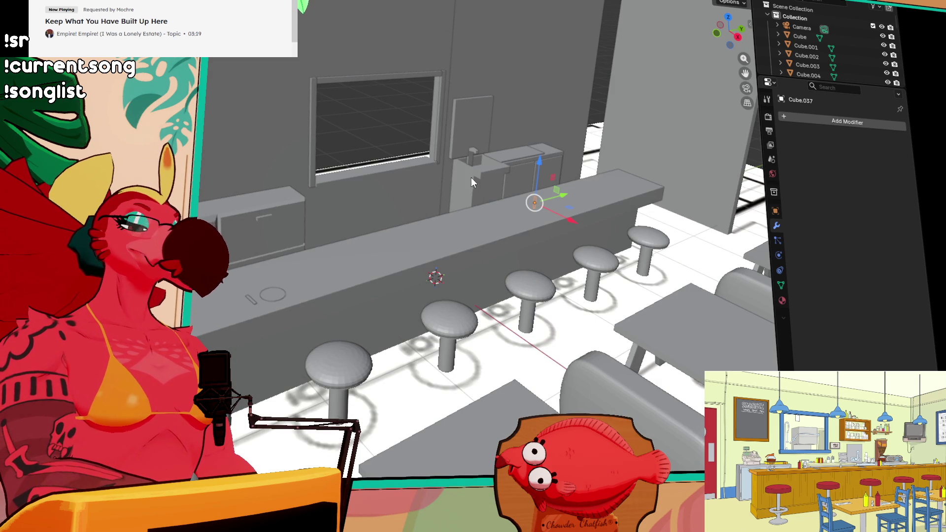
Step: Draw a shelf box on the wall above the back counter
{"action": "mouse_move", "coordinate": [578, 221]}
{"action": "middle_mouse_down"}
{"action": "mouse_move", "coordinate": [520, 219]}
{"action": "mouse_move", "coordinate": [599, 186]}
{"action": "mouse_move", "coordinate": [427, 184]}
{"action": "middle_mouse_up"}
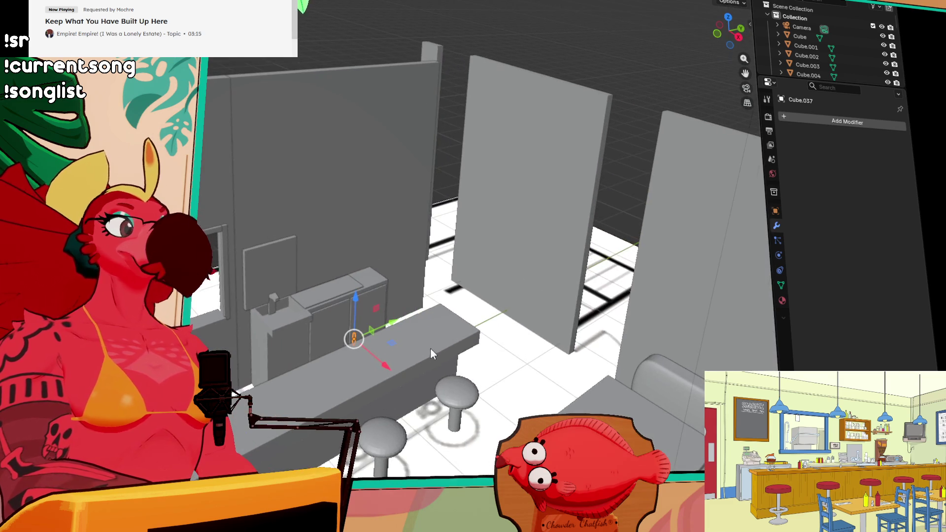
{"action": "scroll", "coordinate": [508, 264], "scroll_direction": "up", "scroll_amount": 3}
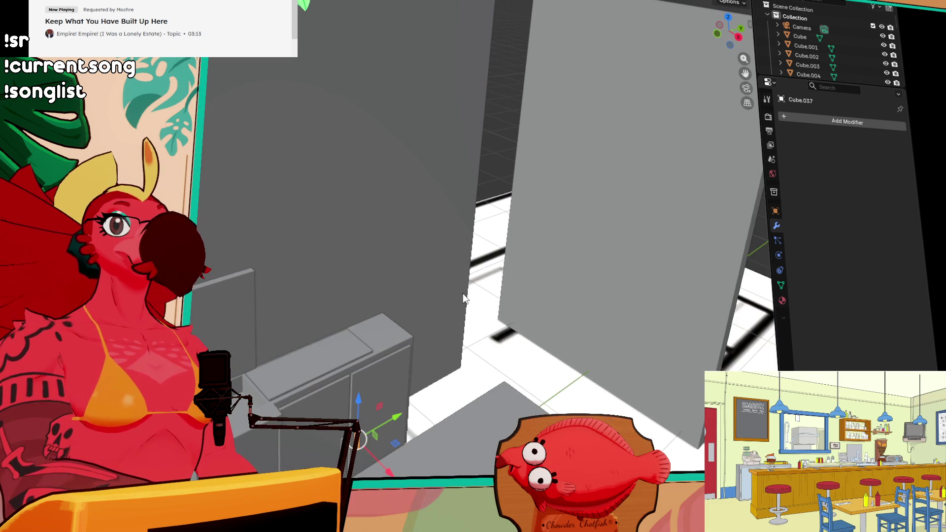
{"action": "scroll", "coordinate": [437, 279], "scroll_direction": "up", "scroll_amount": 4}
{"action": "scroll", "coordinate": [437, 279], "scroll_direction": "down", "scroll_amount": 5}
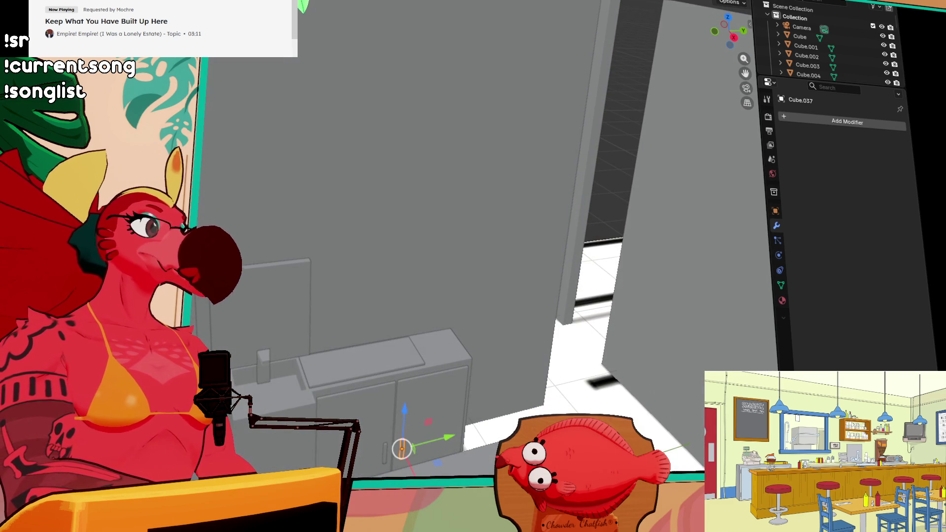
{"action": "mouse_move", "coordinate": [333, 289]}
{"action": "left_mouse_down"}
{"action": "mouse_move", "coordinate": [461, 186]}
{"action": "mouse_move", "coordinate": [468, 217]}
{"action": "mouse_move", "coordinate": [469, 193]}
{"action": "left_mouse_up"}
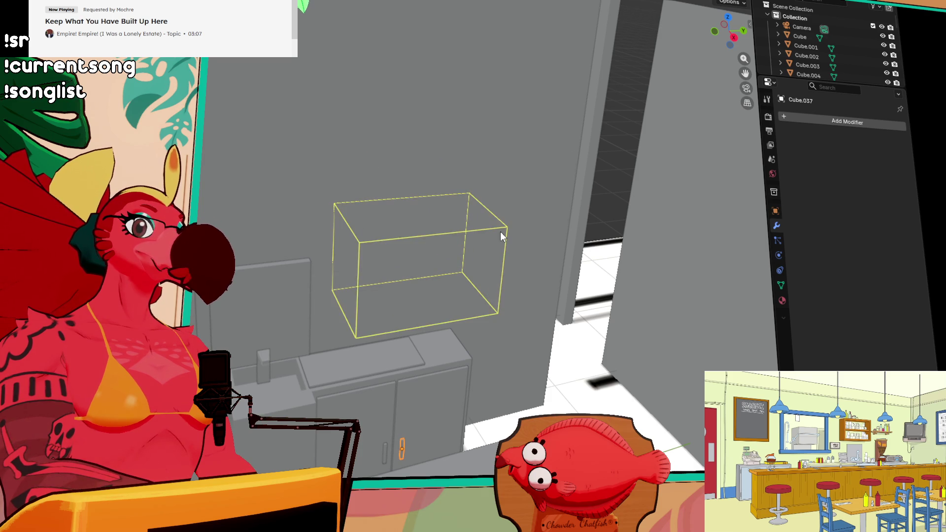
{"action": "left_click", "coordinate": [496, 226]}
Step: Draw a cutter box into the shelf's front and copy it upward along Z
{"action": "mouse_move", "coordinate": [449, 291]}
{"action": "middle_mouse_down"}
{"action": "mouse_move", "coordinate": [442, 306]}
{"action": "mouse_move", "coordinate": [487, 362]}
{"action": "mouse_move", "coordinate": [540, 360]}
{"action": "mouse_move", "coordinate": [508, 320]}
{"action": "mouse_move", "coordinate": [358, 223]}
{"action": "middle_mouse_up"}
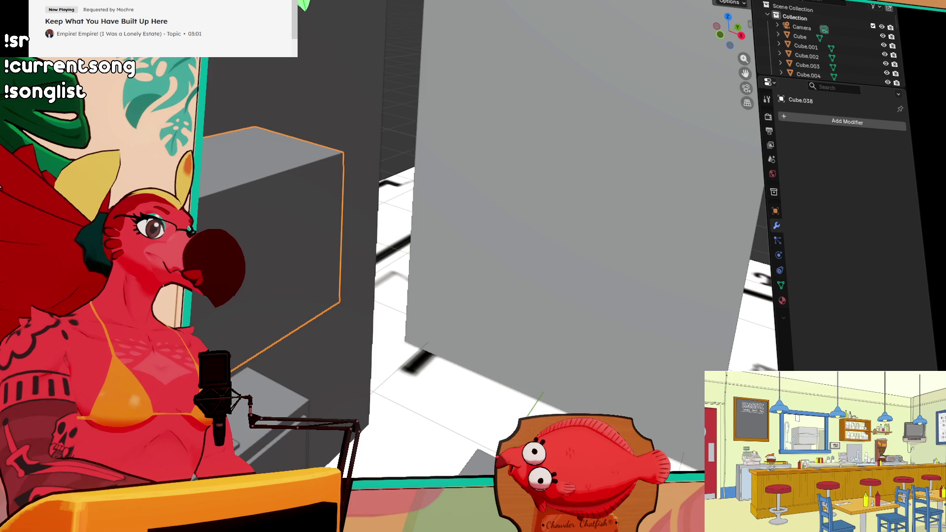
{"action": "mouse_move", "coordinate": [197, 212]}
{"action": "left_mouse_down"}
{"action": "mouse_move", "coordinate": [287, 291]}
{"action": "mouse_move", "coordinate": [339, 247]}
{"action": "mouse_move", "coordinate": [332, 226]}
{"action": "left_mouse_up"}
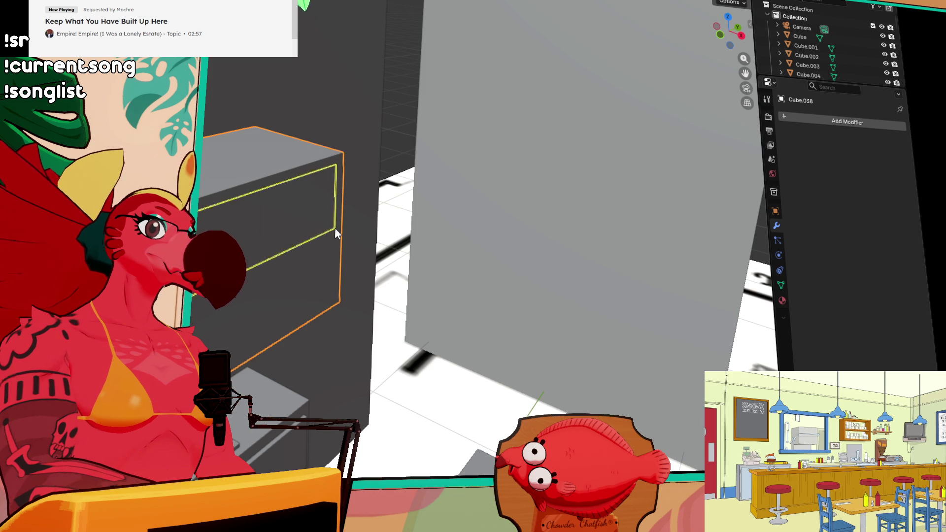
{"action": "left_click", "coordinate": [662, 288]}
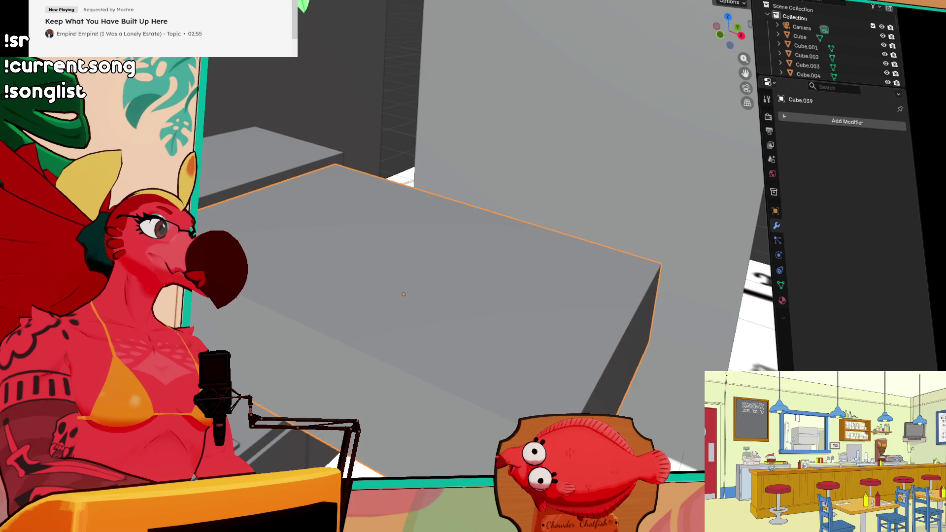
{"action": "key", "text": "shift+d"}
{"action": "key", "text": "z"}
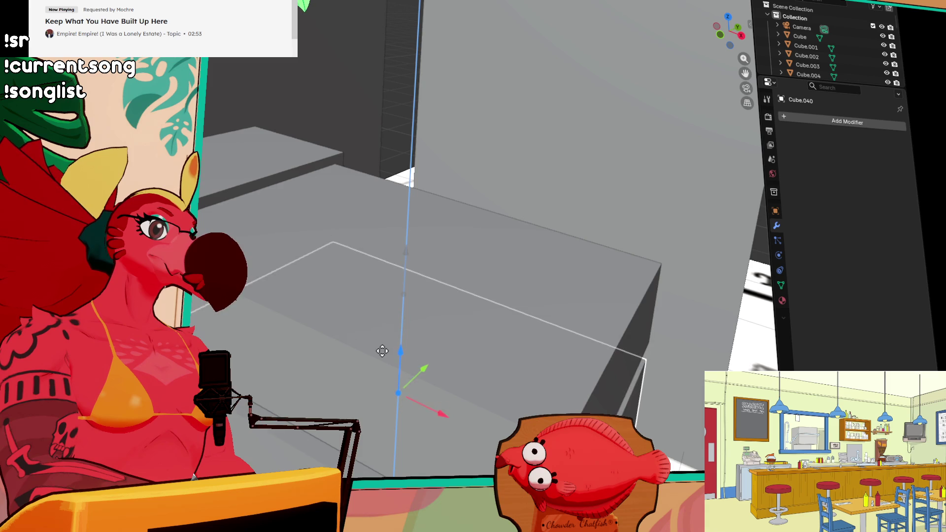
{"action": "left_click", "coordinate": [382, 343]}
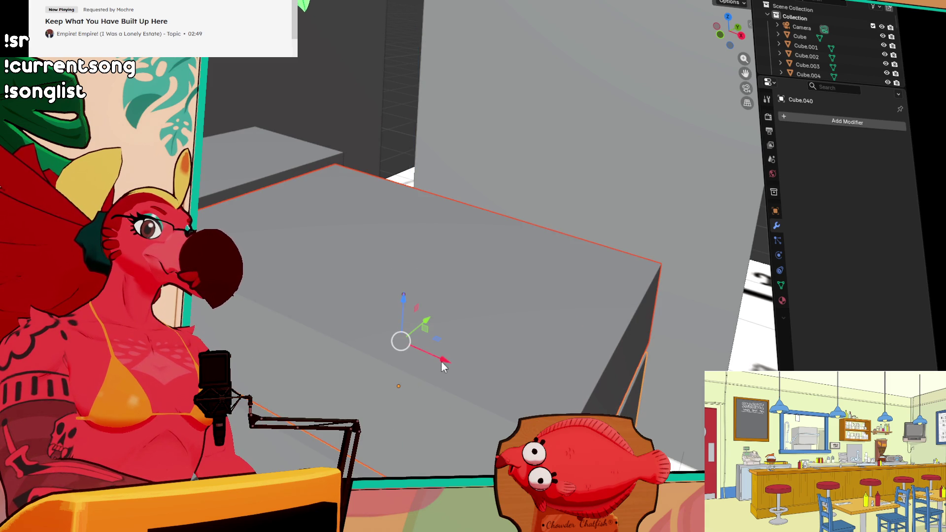
Step: Nudge the copied cutter along X, then reselect the shelf box for modifiers
{"action": "key", "text": "g"}
{"action": "key", "text": "x"}
{"action": "key", "text": "Escape"}
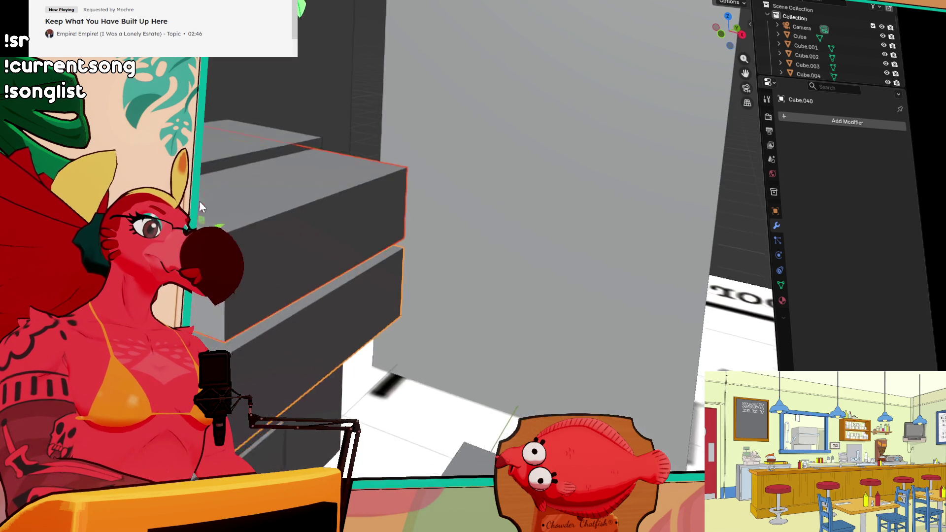
{"action": "middle_click_drag", "start_coordinate": [199, 201], "coordinate": [188, 222]}
{"action": "key", "text": "ctrl+z"}
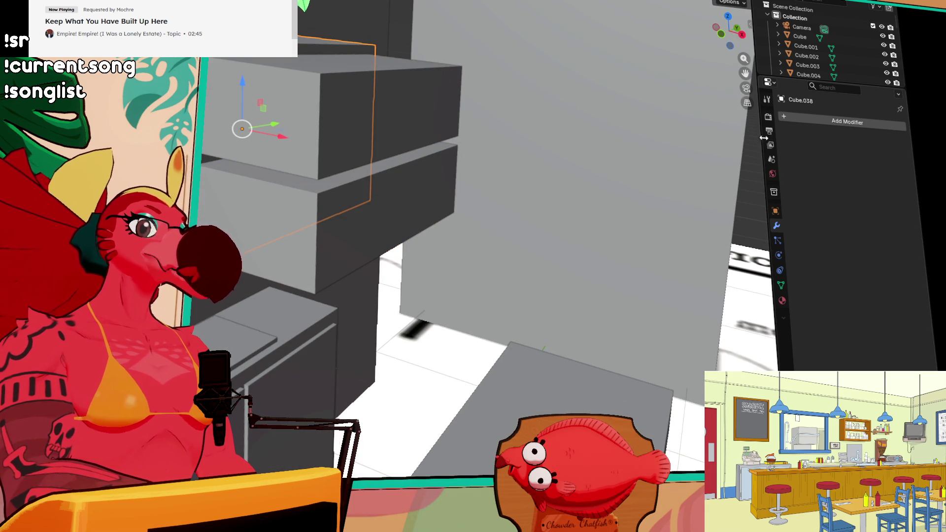
{"action": "left_click", "coordinate": [848, 123]}
Step: Add a Boolean modifier to the shelf with Cube.039 as cutter and apply it
{"action": "mouse_move", "coordinate": [822, 119]}
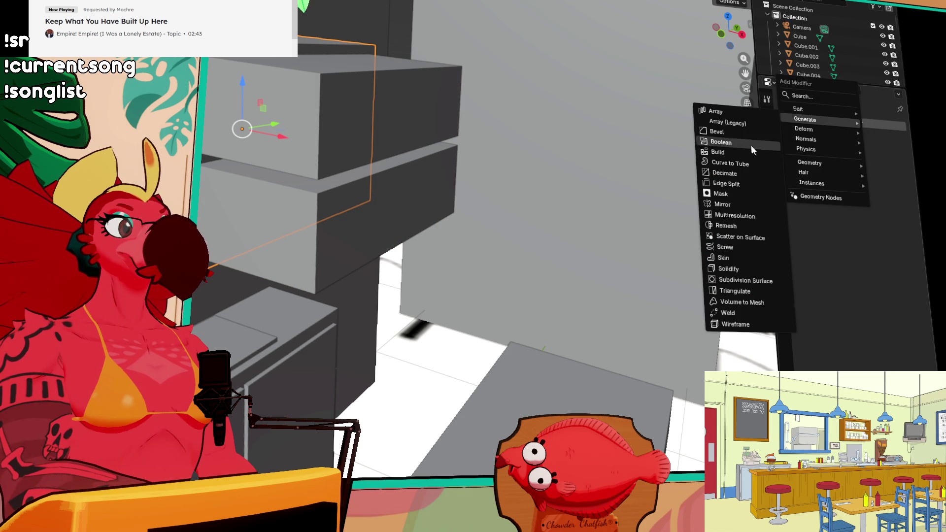
{"action": "left_click", "coordinate": [734, 145]}
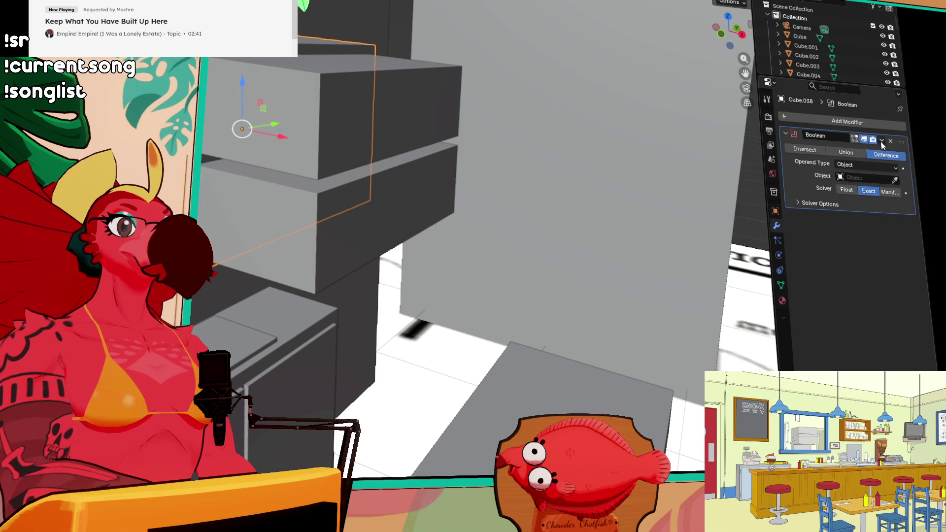
{"action": "left_click", "coordinate": [896, 180]}
{"action": "left_click", "coordinate": [328, 106]}
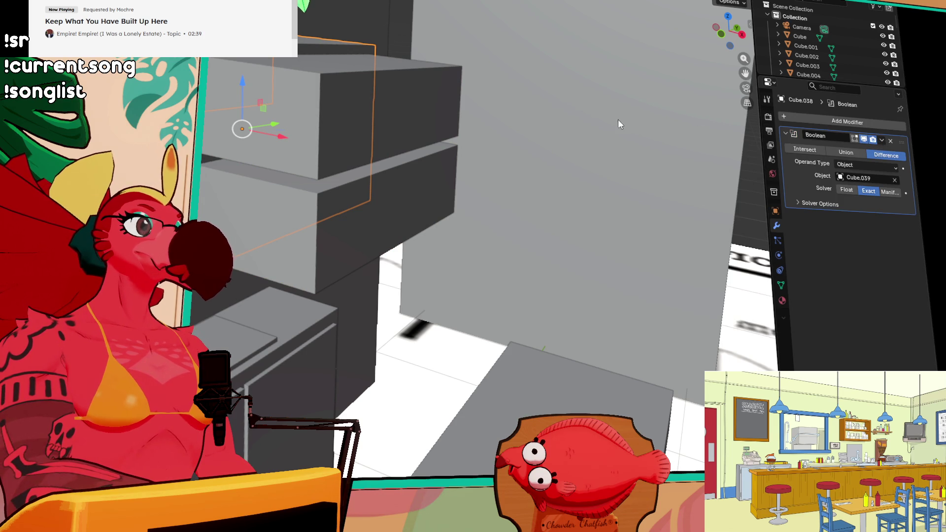
{"action": "left_click", "coordinate": [882, 140]}
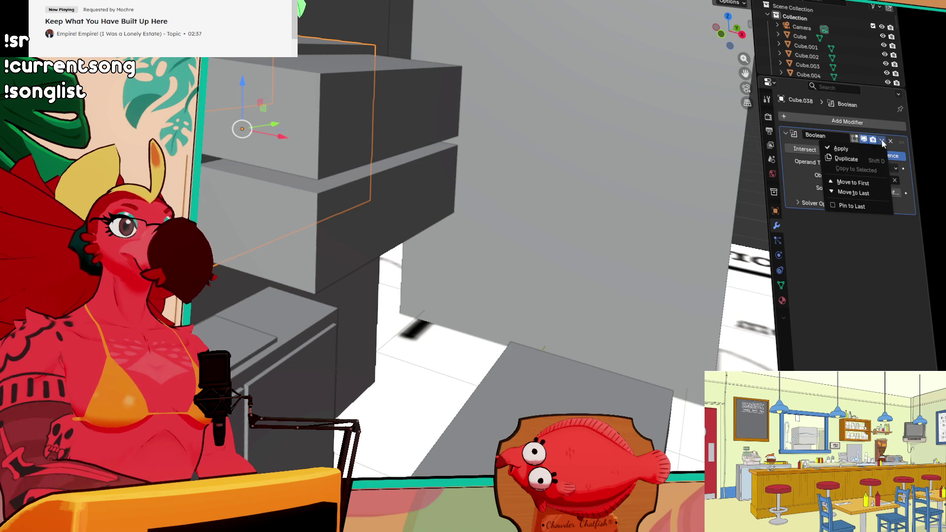
{"action": "left_click", "coordinate": [842, 149]}
Step: Add a second Boolean modifier to the shelf and try applying it
{"action": "left_click", "coordinate": [808, 119]}
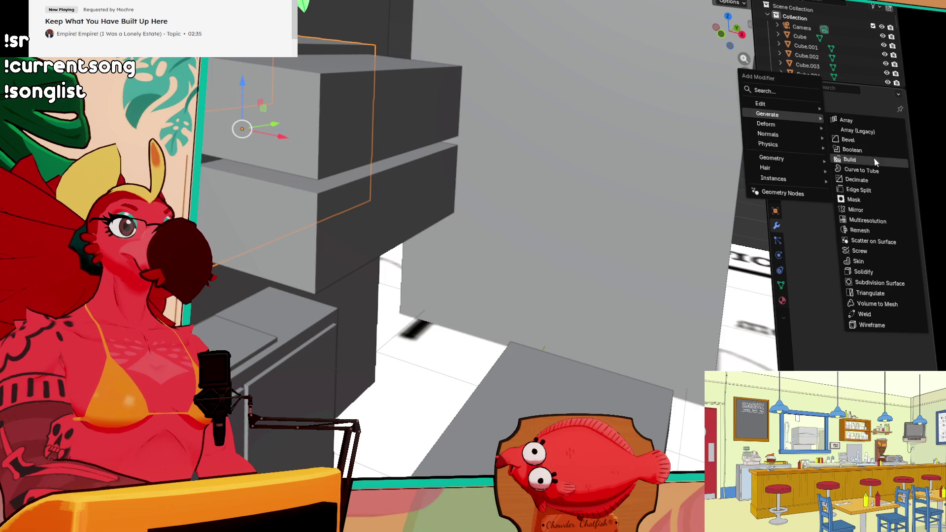
{"action": "left_click", "coordinate": [852, 150]}
{"action": "left_click", "coordinate": [883, 141]}
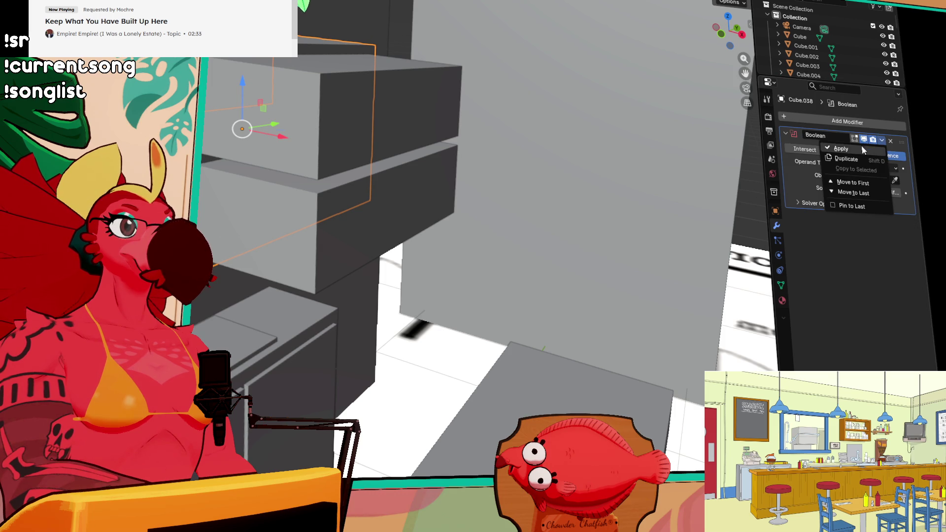
{"action": "left_click", "coordinate": [855, 151]}
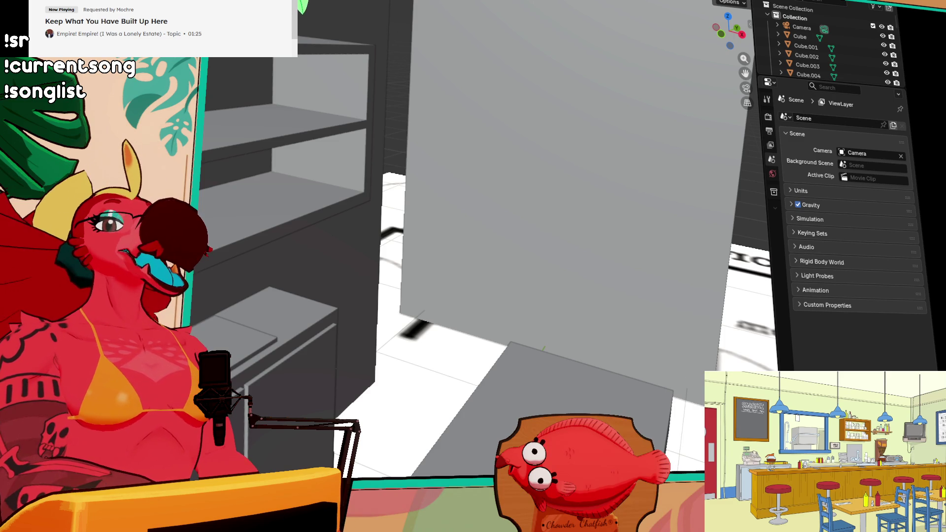
Step: Slide the wall shelf sideways along X
{"action": "mouse_move", "coordinate": [509, 61]}
{"action": "middle_mouse_down"}
{"action": "mouse_move", "coordinate": [516, 194]}
{"action": "mouse_move", "coordinate": [505, 203]}
{"action": "middle_mouse_up"}
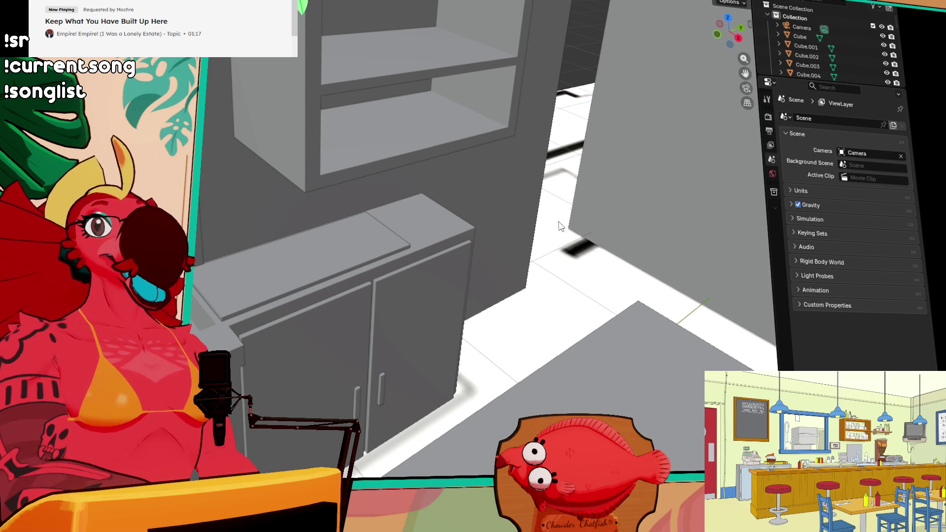
{"action": "mouse_move", "coordinate": [569, 252]}
{"action": "middle_mouse_down"}
{"action": "mouse_move", "coordinate": [563, 231]}
{"action": "mouse_move", "coordinate": [574, 243]}
{"action": "mouse_move", "coordinate": [540, 247]}
{"action": "middle_mouse_up"}
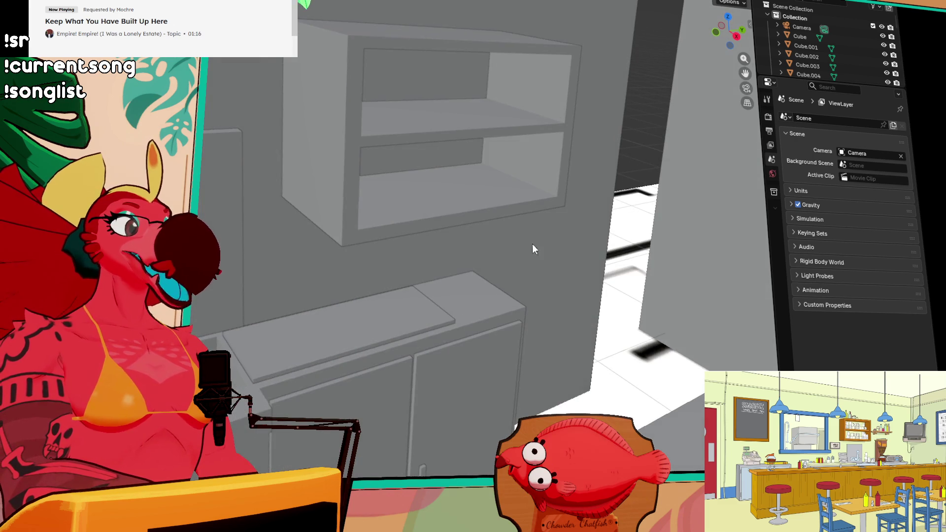
{"action": "left_click", "coordinate": [474, 215]}
{"action": "left_click_drag", "start_coordinate": [463, 130], "coordinate": [433, 120]}
{"action": "left_click", "coordinate": [432, 117]}
Step: Draw a tall thin box and a cube-shaped box on the lower shelf
{"action": "middle_click_drag", "start_coordinate": [515, 186], "coordinate": [490, 192]}
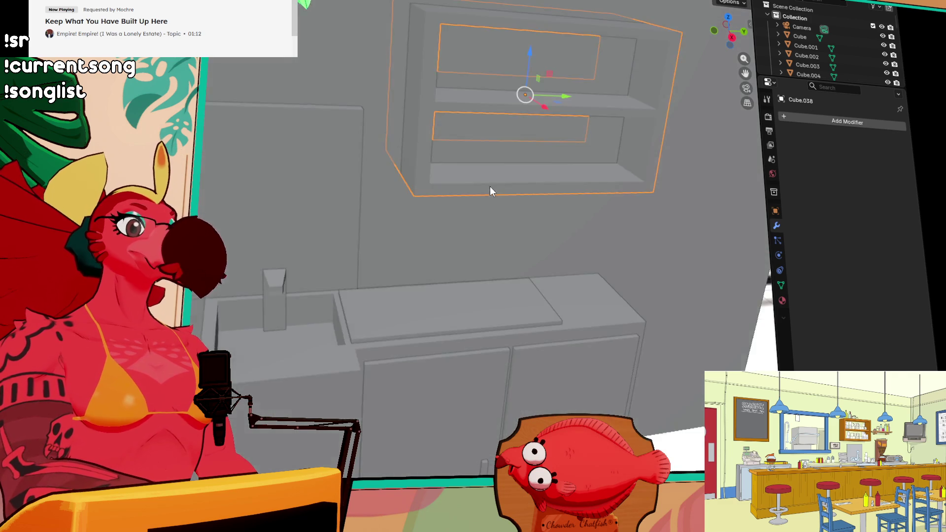
{"action": "scroll", "coordinate": [518, 183], "scroll_direction": "up", "scroll_amount": 3}
{"action": "key", "text": "grave"}
{"action": "left_click", "coordinate": [542, 225]}
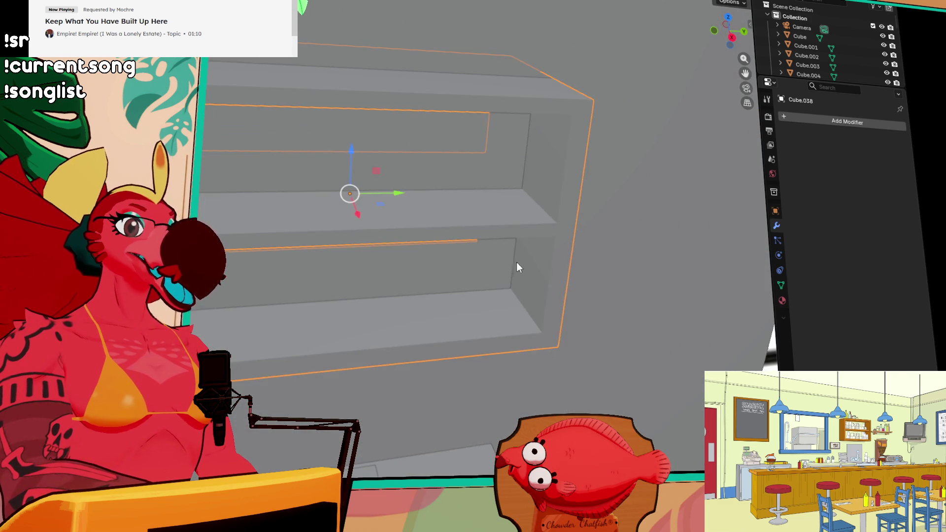
{"action": "mouse_move", "coordinate": [512, 266]}
{"action": "middle_mouse_down"}
{"action": "mouse_move", "coordinate": [480, 334]}
{"action": "mouse_move", "coordinate": [549, 266]}
{"action": "middle_mouse_up"}
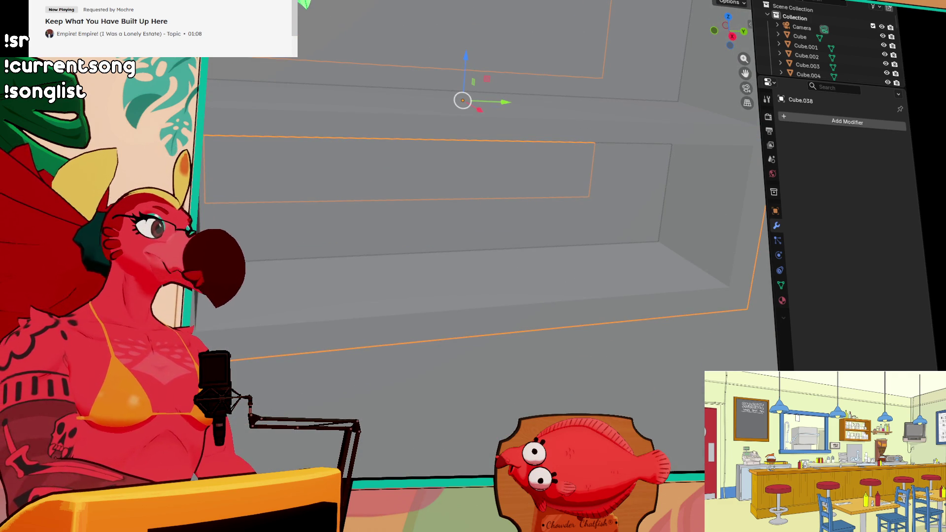
{"action": "left_click_drag", "start_coordinate": [235, 274], "coordinate": [263, 304]}
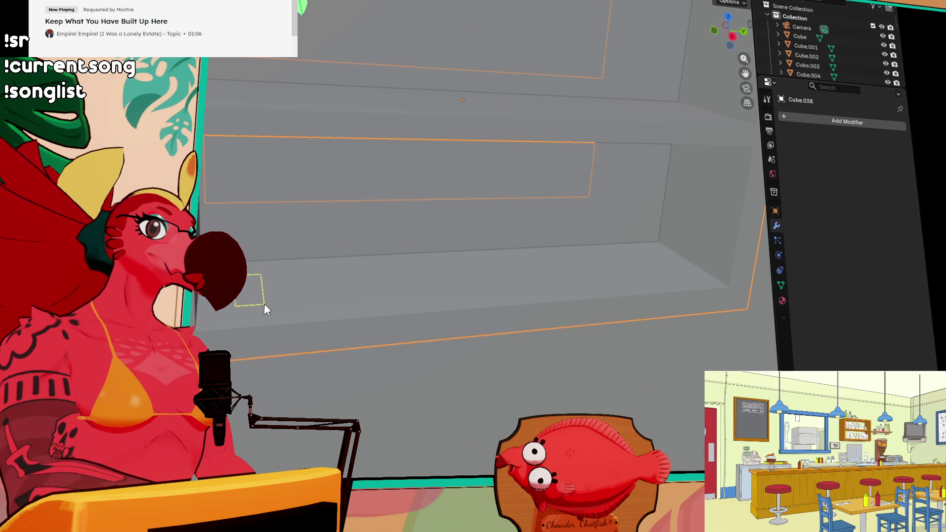
{"action": "left_click", "coordinate": [300, 217]}
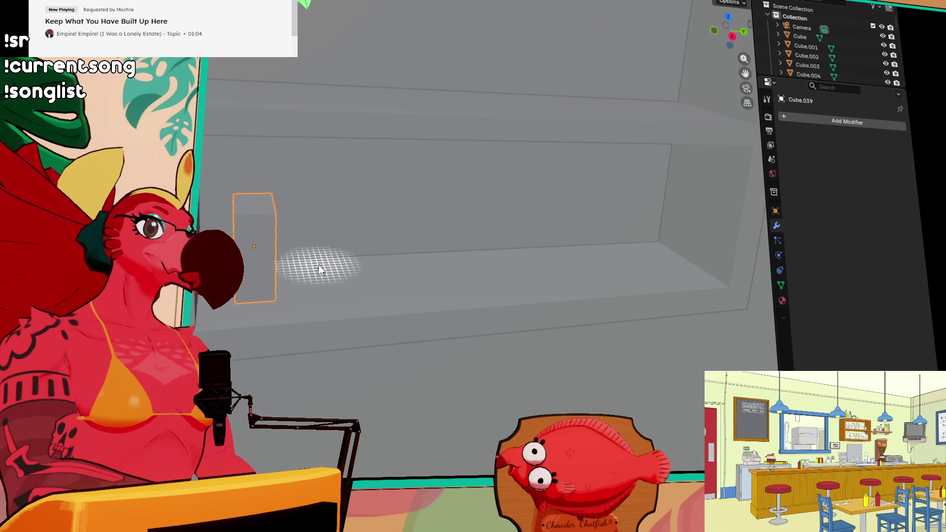
{"action": "left_click_drag", "start_coordinate": [300, 272], "coordinate": [397, 300]}
{"action": "left_click", "coordinate": [437, 225]}
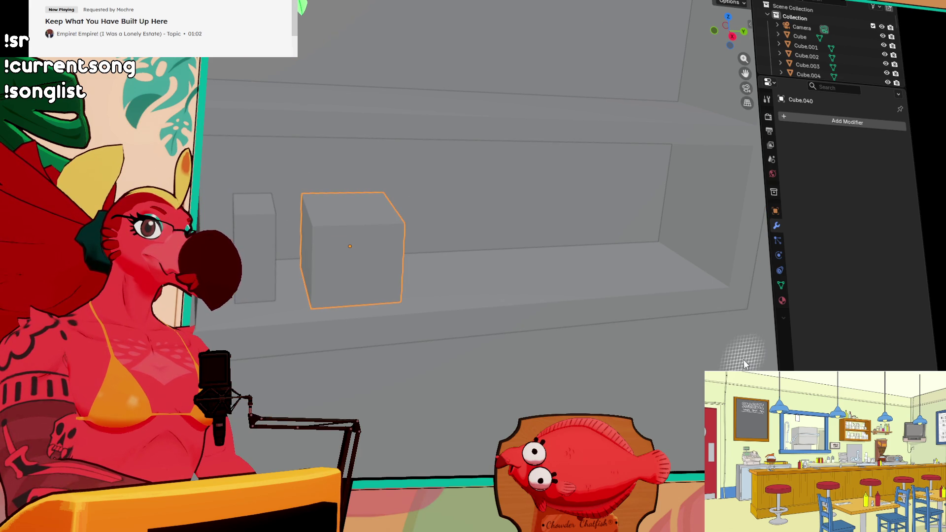
Step: Switch to the Move tool and select a stool by the counter
{"action": "scroll", "coordinate": [444, 198], "scroll_direction": "down", "scroll_amount": 6}
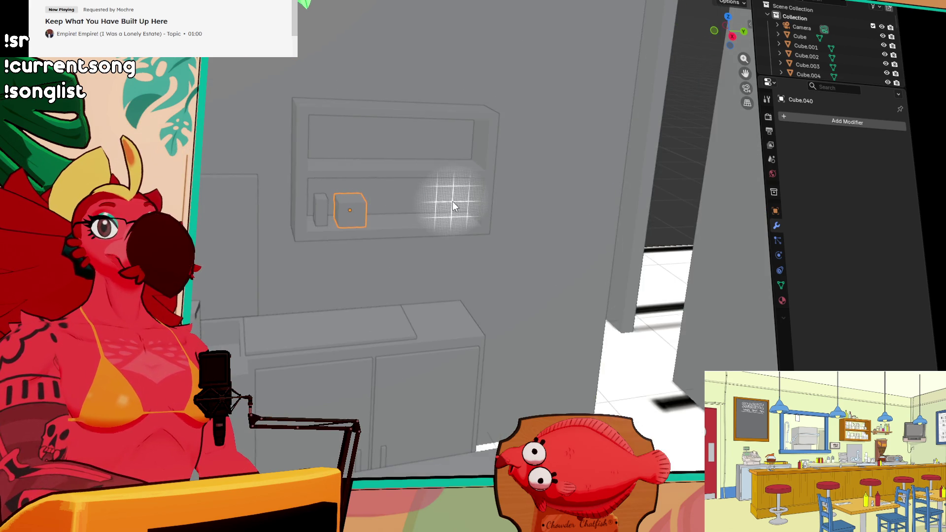
{"action": "key", "text": "shift+space"}
{"action": "key", "text": "g"}
{"action": "mouse_move", "coordinate": [350, 207]}
{"action": "middle_mouse_down"}
{"action": "mouse_move", "coordinate": [370, 264]}
{"action": "mouse_move", "coordinate": [463, 324]}
{"action": "middle_mouse_up"}
{"action": "left_click", "coordinate": [231, 301]}
{"action": "left_click", "coordinate": [231, 300]}
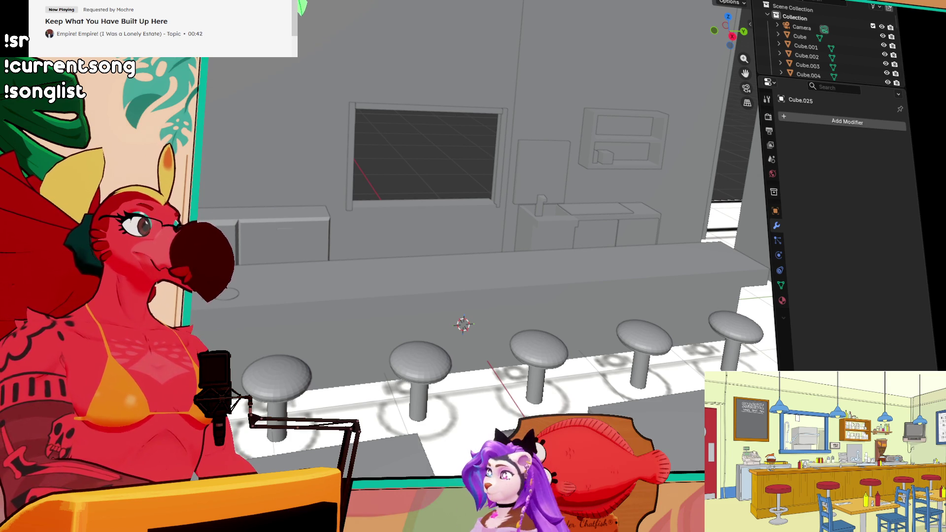
Step: Add a cylinder and scale it down to a small canister size
{"action": "key", "text": "shift+r"}
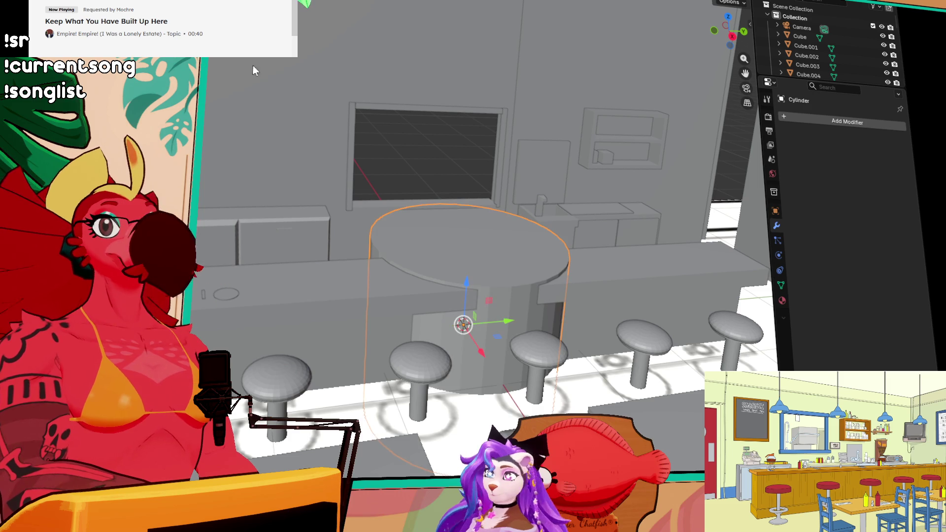
{"action": "mouse_move", "coordinate": [427, 169]}
{"action": "middle_mouse_down"}
{"action": "mouse_move", "coordinate": [511, 207]}
{"action": "mouse_move", "coordinate": [450, 179]}
{"action": "middle_mouse_up"}
{"action": "key", "text": "s"}
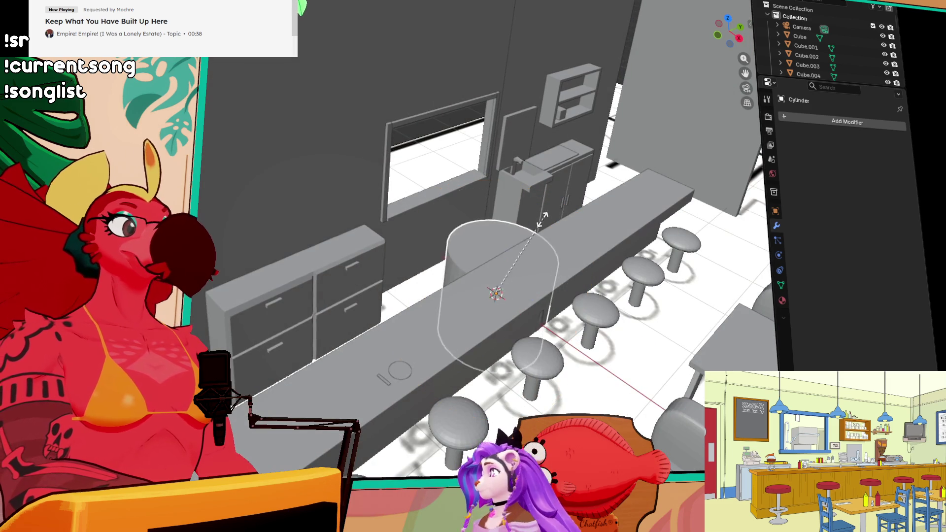
{"action": "key", "text": "g"}
{"action": "key", "text": "s"}
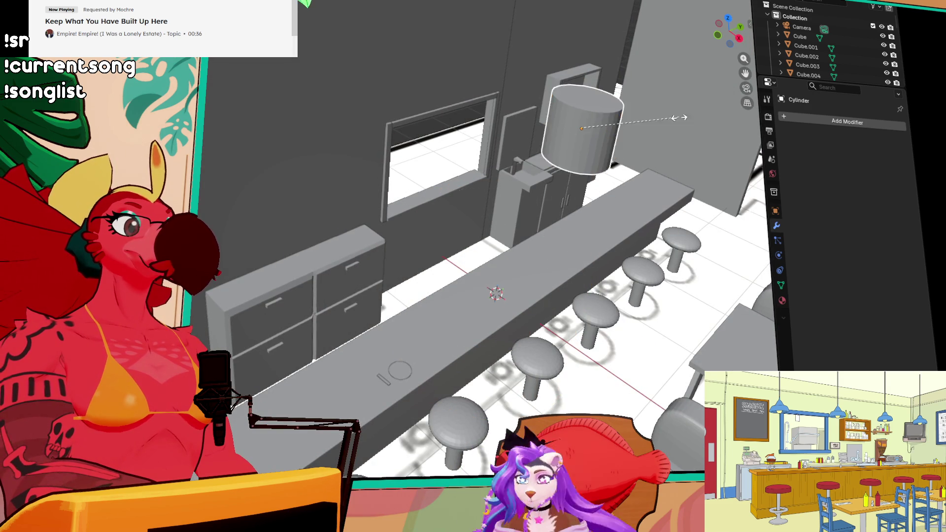
{"action": "left_click", "coordinate": [638, 181]}
Step: Move the small cylinder onto the cabinet beside the shelf unit
{"action": "key", "text": "KP_Decimal"}
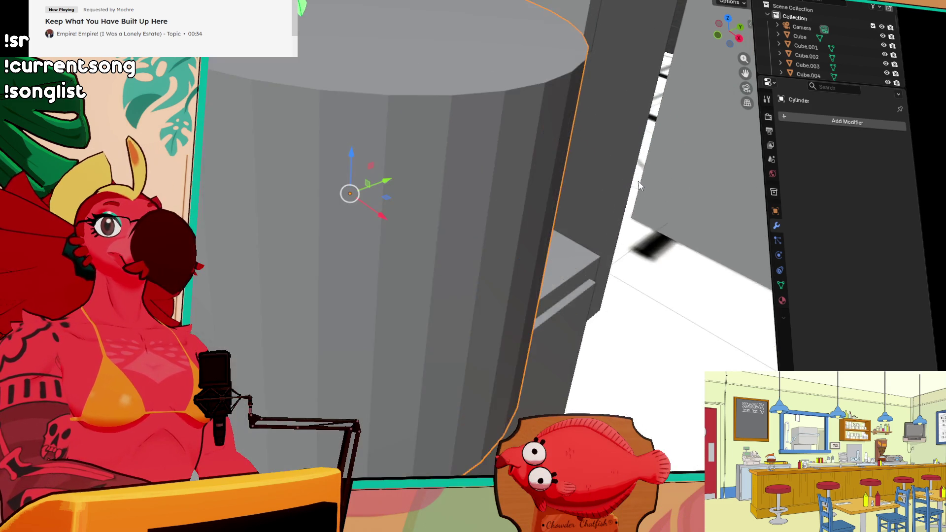
{"action": "scroll", "coordinate": [563, 181], "scroll_direction": "down", "scroll_amount": 8}
{"action": "key", "text": "g"}
{"action": "left_click", "coordinate": [678, 190]}
{"action": "scroll", "coordinate": [682, 249], "scroll_direction": "up", "scroll_amount": 5}
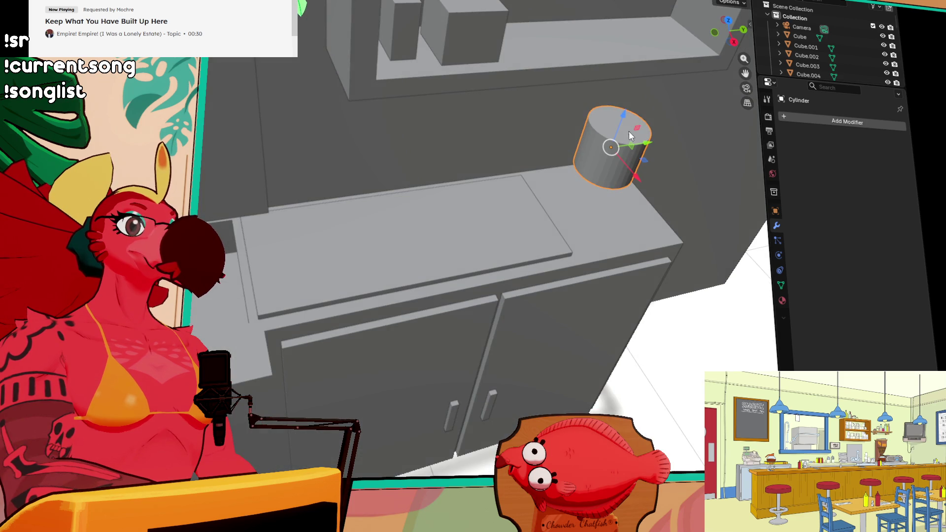
{"action": "scroll", "coordinate": [630, 132], "scroll_direction": "down", "scroll_amount": 5}
{"action": "left_click", "coordinate": [729, 22]}
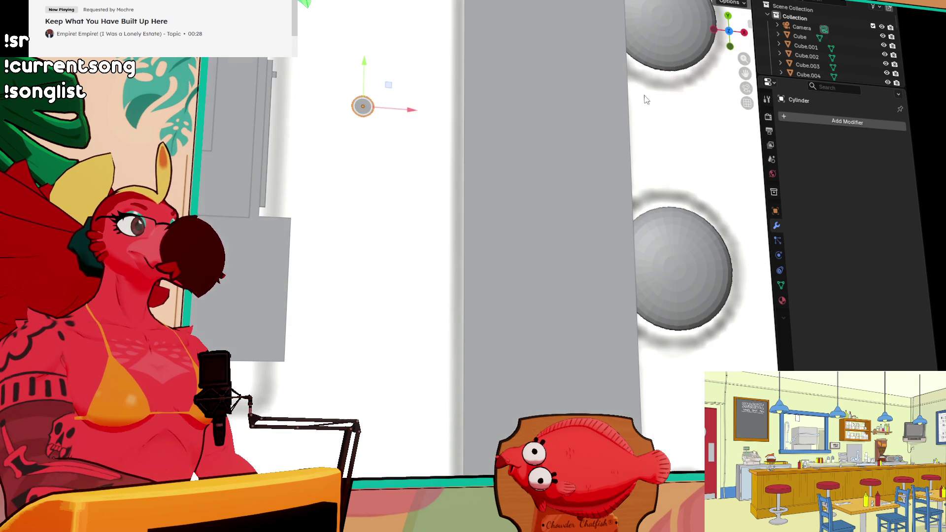
Step: In top view, drag the cylinder up-left to a new spot in the room
{"action": "mouse_move", "coordinate": [352, 45]}
{"action": "middle_mouse_down"}
{"action": "mouse_move", "coordinate": [447, 274]}
{"action": "mouse_move", "coordinate": [723, 69]}
{"action": "middle_mouse_up"}
{"action": "left_click", "coordinate": [729, 46]}
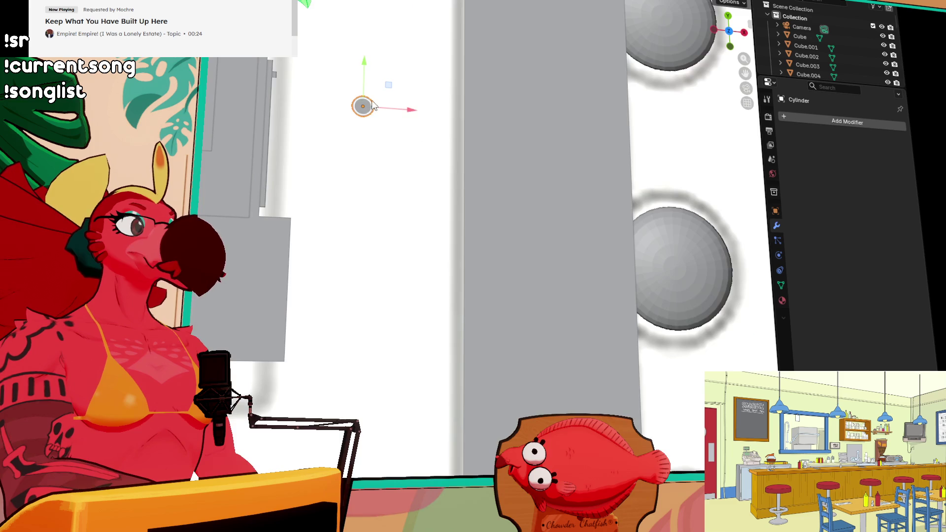
{"action": "middle_click_drag", "start_coordinate": [476, 99], "coordinate": [477, 241], "text": "shift"}
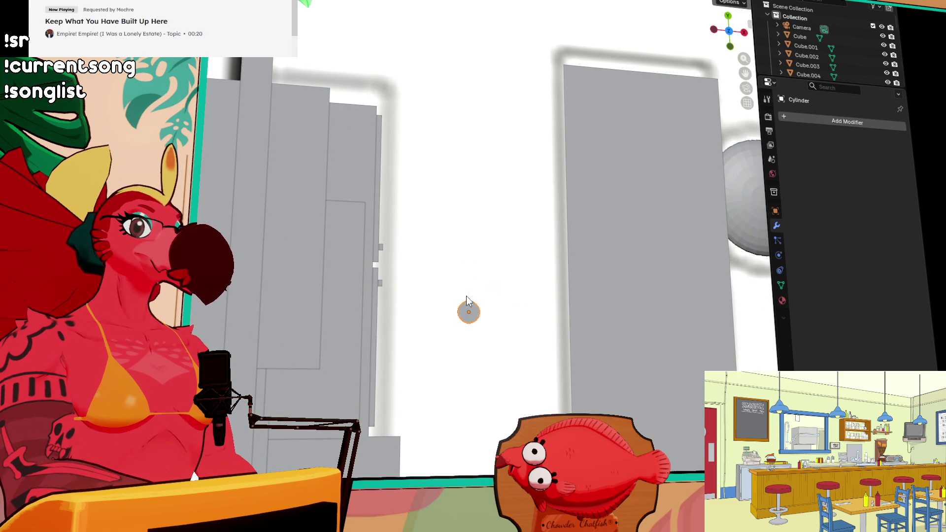
{"action": "mouse_move", "coordinate": [474, 303]}
{"action": "left_mouse_down"}
{"action": "mouse_move", "coordinate": [347, 208]}
{"action": "mouse_move", "coordinate": [312, 234]}
{"action": "left_mouse_up"}
Step: Lower the cylinder along Z until it rests on the back counter's surface
{"action": "key", "text": "grave"}
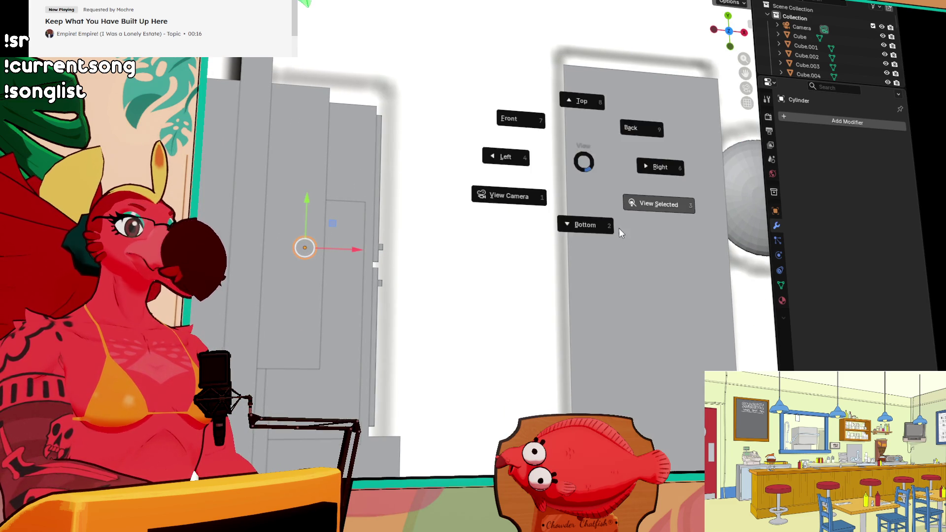
{"action": "left_click", "coordinate": [619, 229]}
{"action": "mouse_move", "coordinate": [617, 219]}
{"action": "middle_mouse_down"}
{"action": "mouse_move", "coordinate": [487, 143]}
{"action": "mouse_move", "coordinate": [433, 232]}
{"action": "middle_mouse_up"}
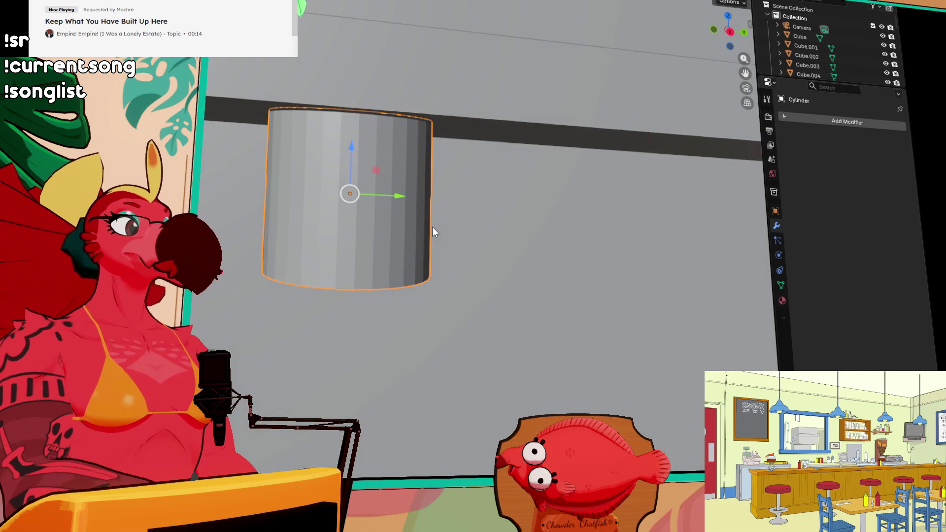
{"action": "scroll", "coordinate": [441, 239], "scroll_direction": "down", "scroll_amount": 2}
{"action": "middle_click_drag", "start_coordinate": [479, 266], "coordinate": [508, 153], "text": "shift"}
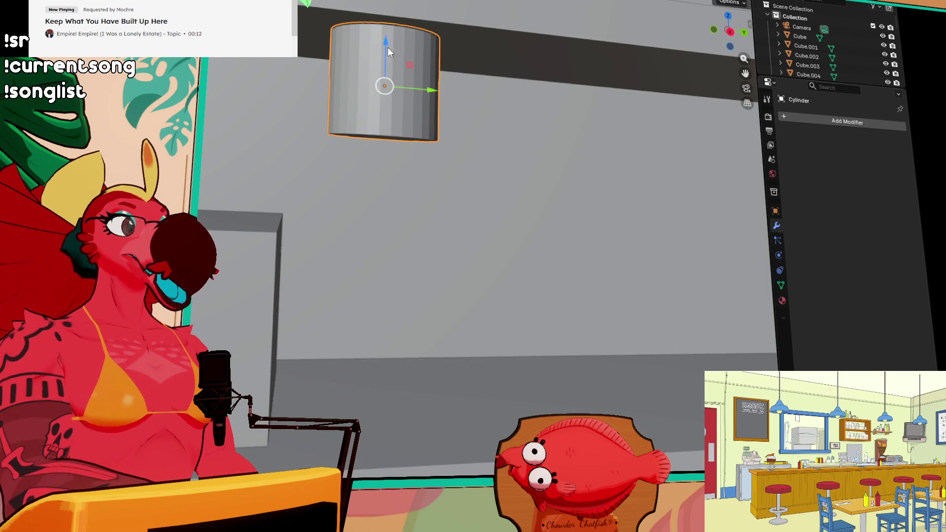
{"action": "mouse_move", "coordinate": [389, 51]}
{"action": "left_mouse_down"}
{"action": "mouse_move", "coordinate": [369, 340]}
{"action": "mouse_move", "coordinate": [369, 323]}
{"action": "left_mouse_up"}
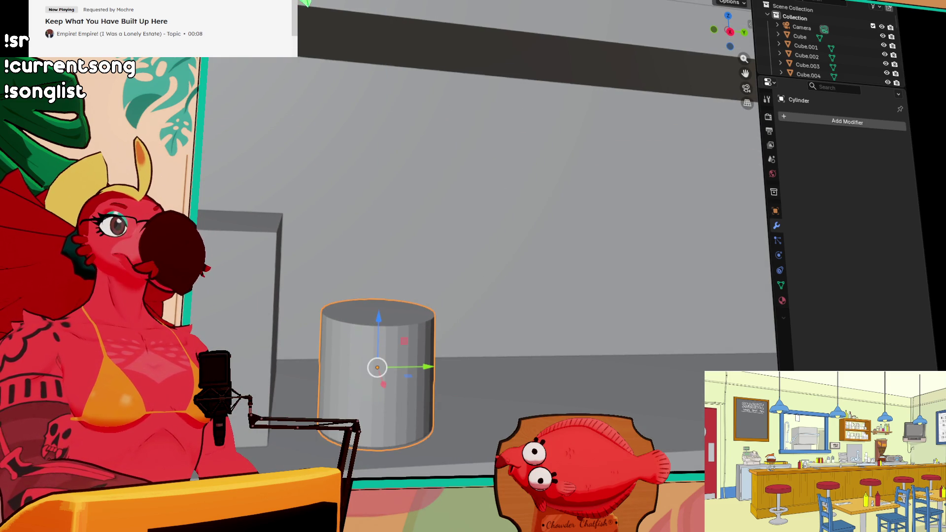
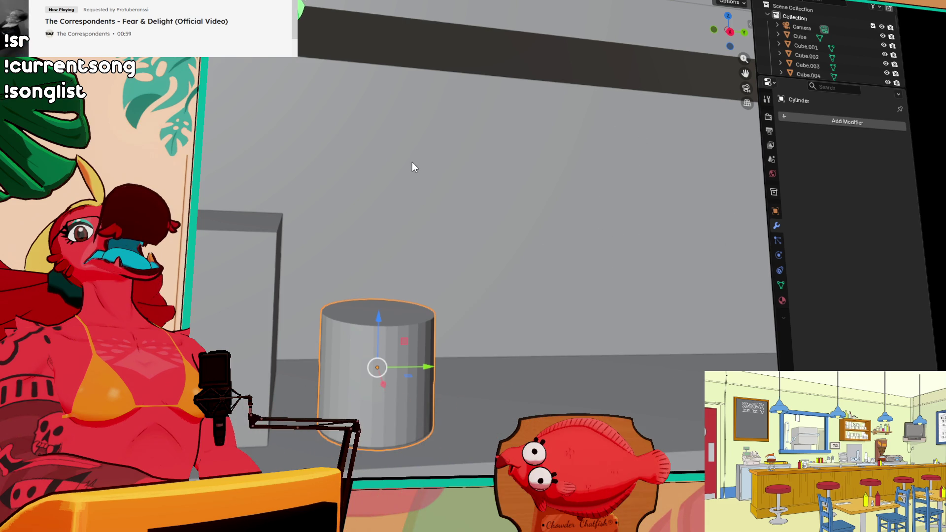
Step: In Clip Studio Paint, restore the pasted dog image and view the Illustration2 three-headed dog drawing
{"action": "key", "text": "alt+Tab"}
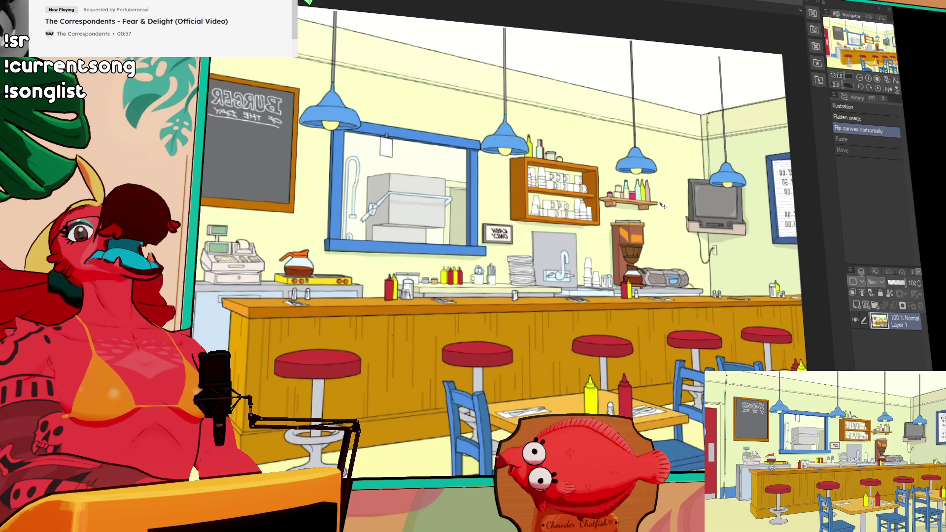
{"action": "key", "text": "ctrl+y"}
{"action": "key", "text": "ctrl+y"}
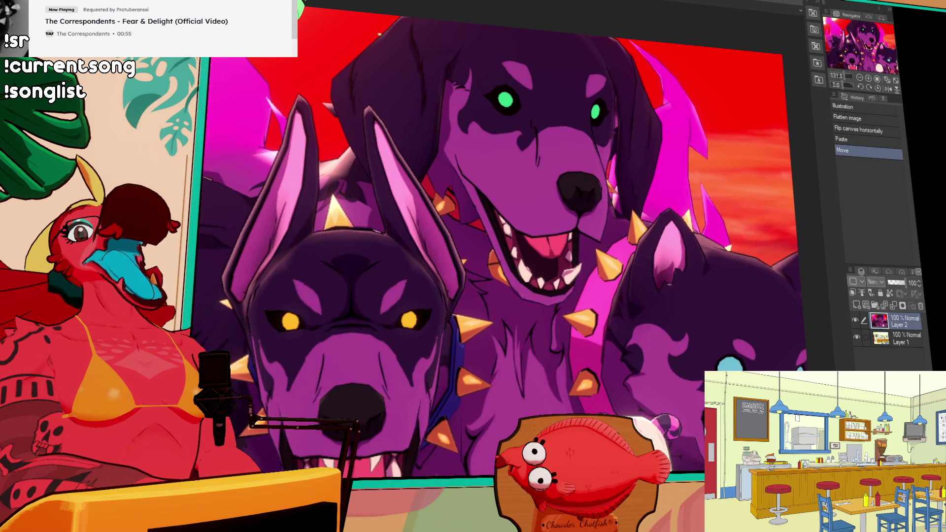
{"action": "key", "text": "ctrl+Tab"}
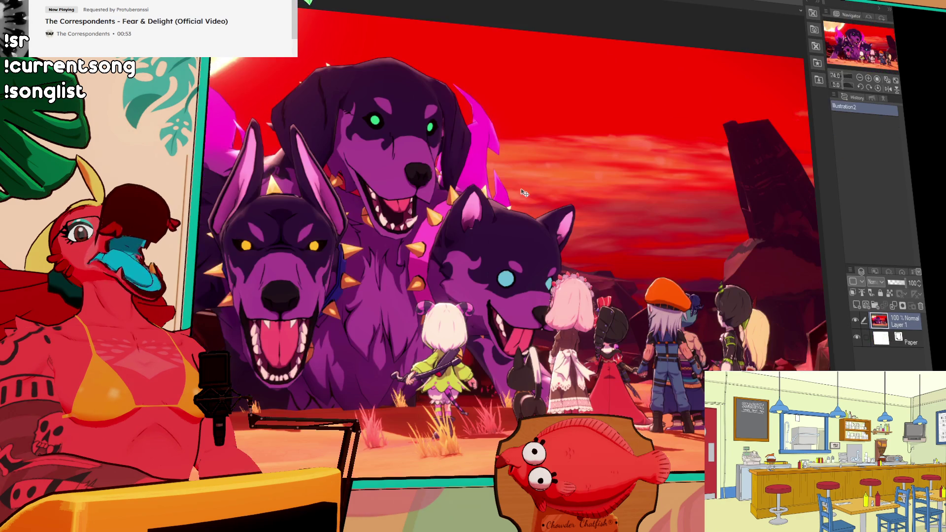
{"action": "left_click_drag", "start_coordinate": [527, 227], "coordinate": [644, 210]}
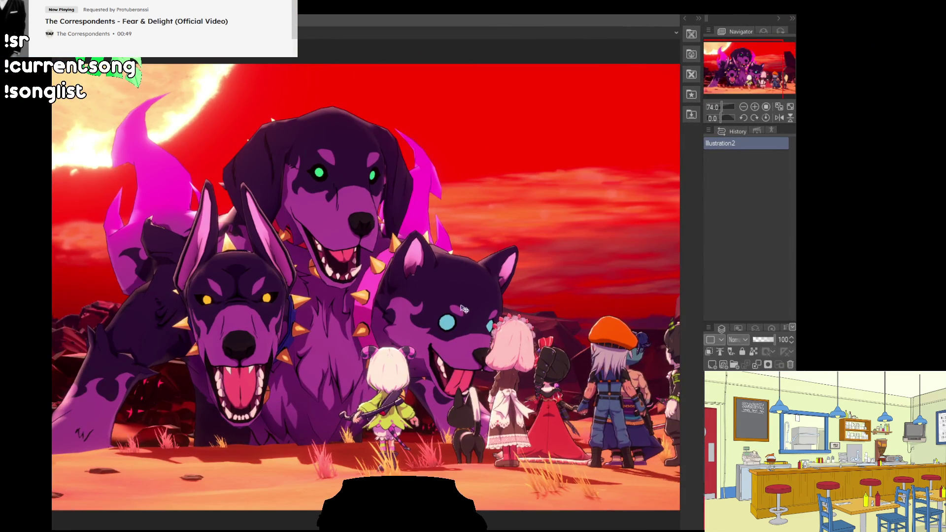
{"action": "left_click_drag", "start_coordinate": [485, 326], "coordinate": [471, 327]}
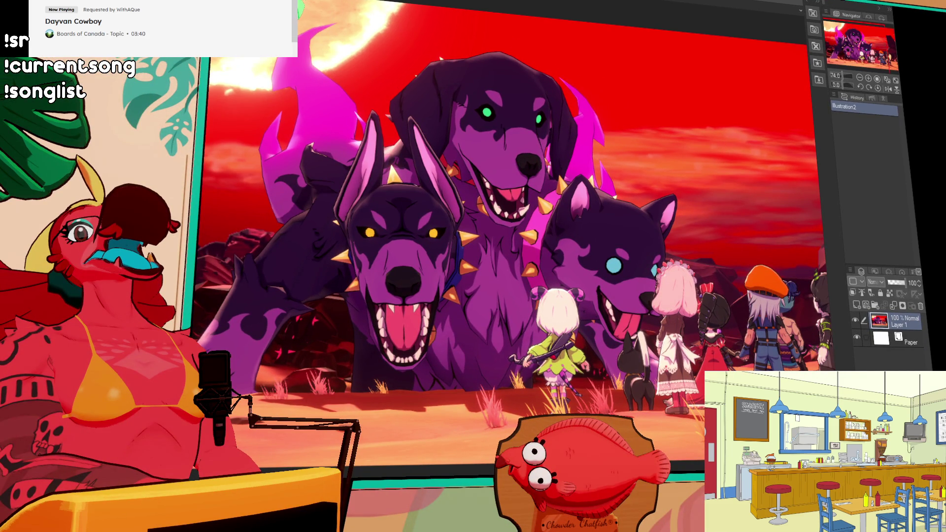
Step: Hide Layer 2 to reveal the diner reference, then deselect the marquee in the other drawing
{"action": "key", "text": "ctrl+Tab"}
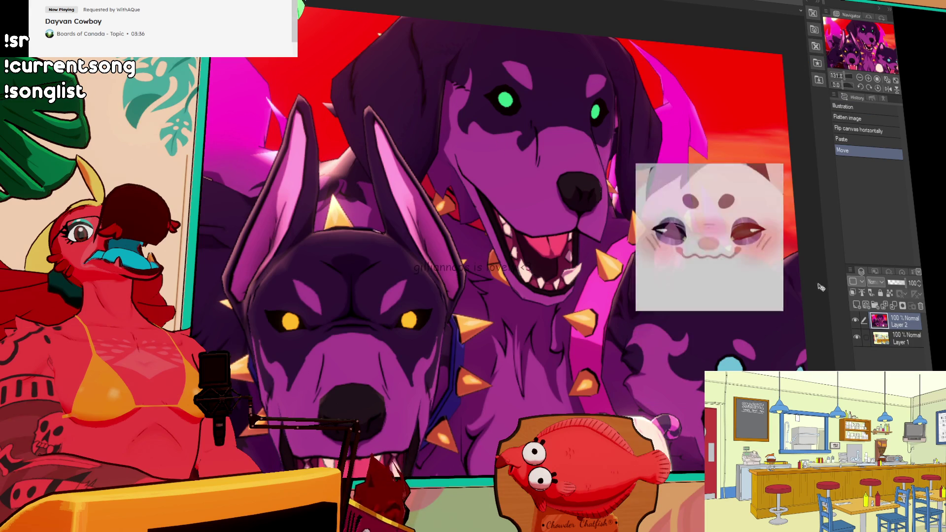
{"action": "left_click", "coordinate": [856, 321]}
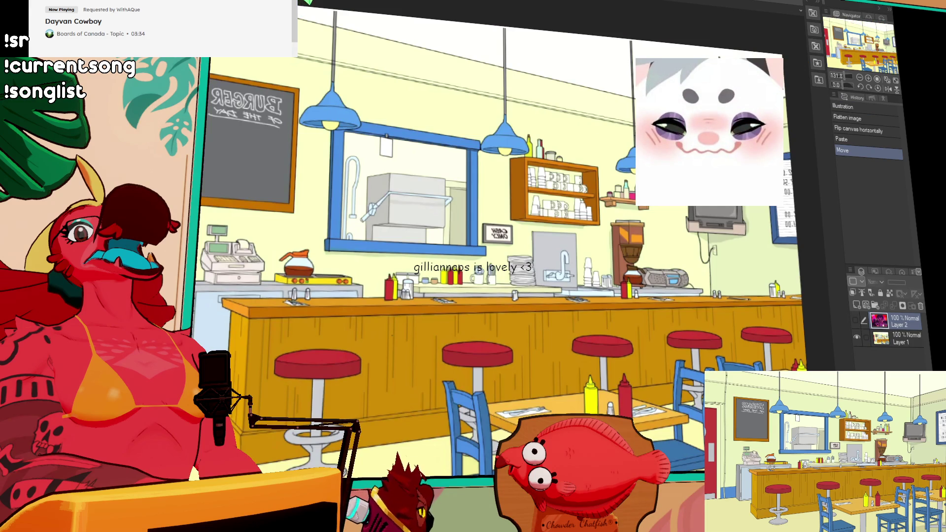
{"action": "key", "text": "ctrl+Tab"}
{"action": "key", "text": "ctrl+Tab"}
{"action": "key", "text": "ctrl+Tab"}
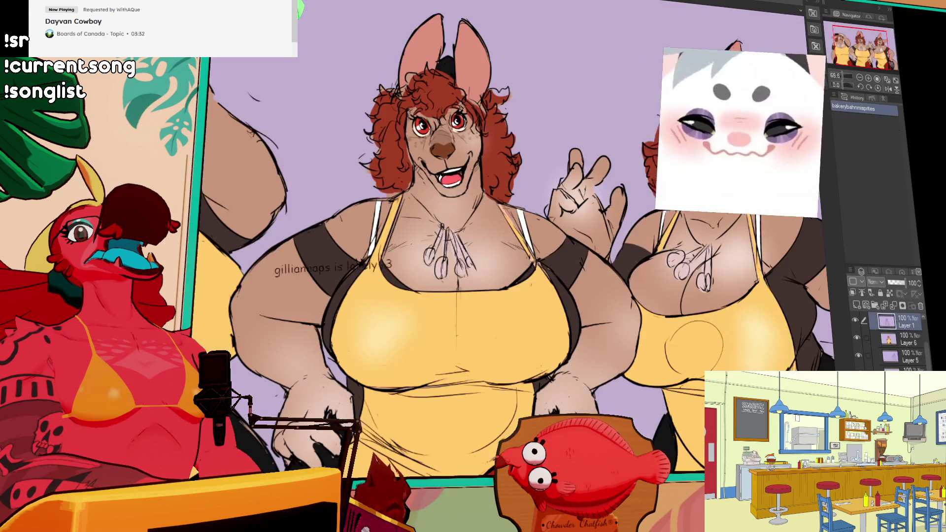
{"action": "scroll", "coordinate": [489, 145], "scroll_direction": "up", "scroll_amount": 1}
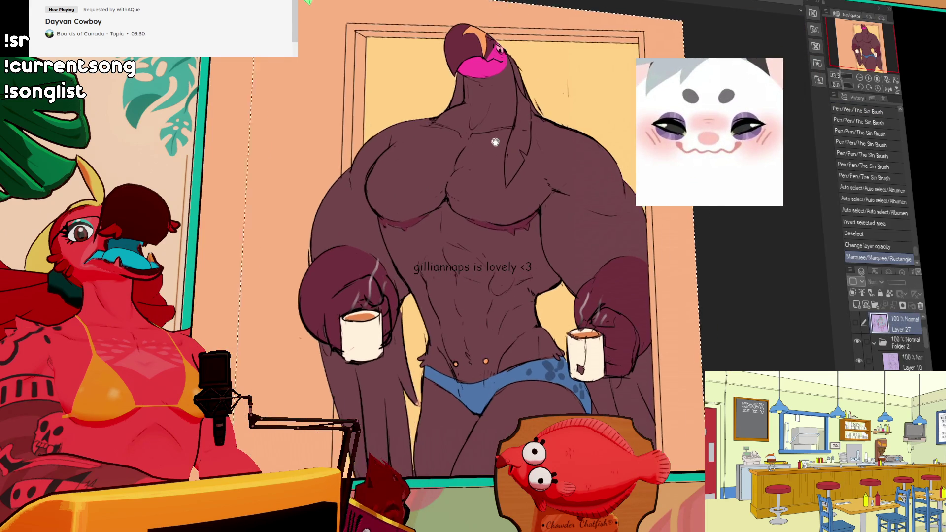
{"action": "key", "text": "ctrl+d"}
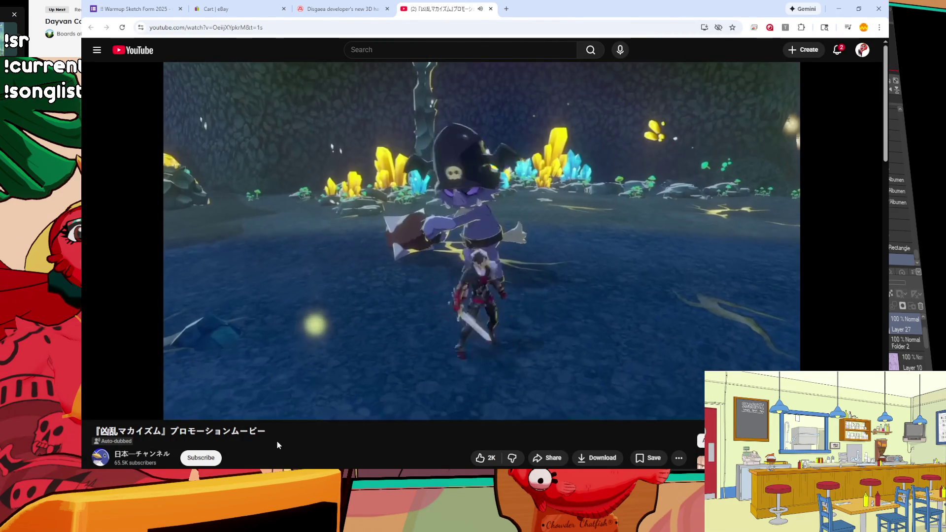
Step: Pause the YouTube promo video at 0:39
{"action": "mouse_move", "coordinate": [176, 366]}
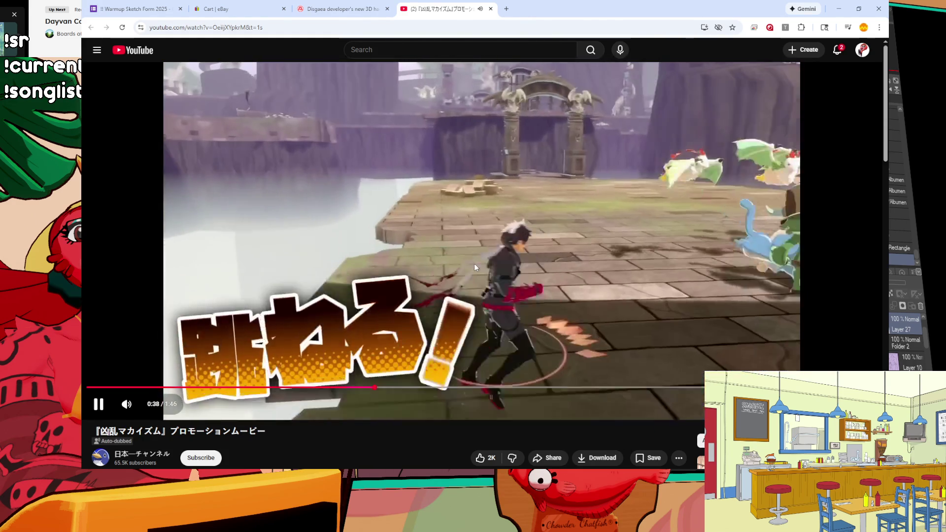
{"action": "left_click", "coordinate": [474, 265]}
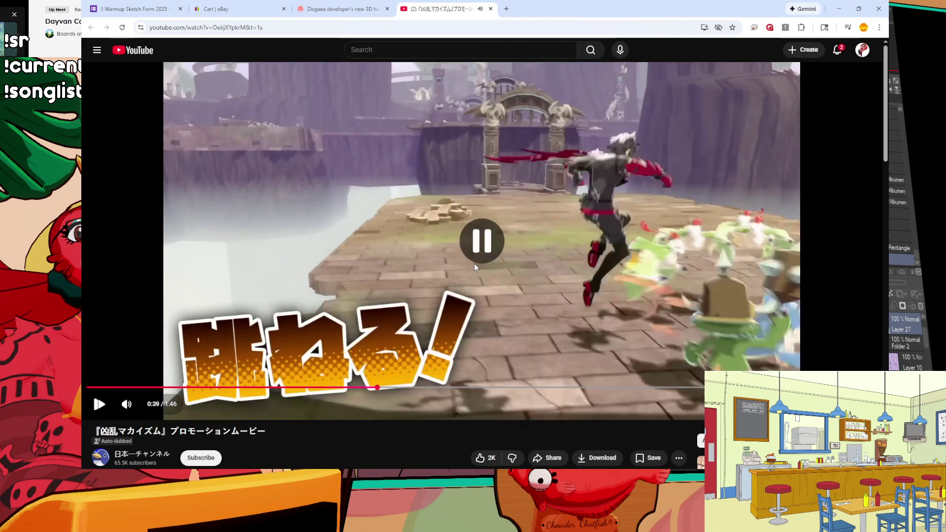
{"action": "scroll", "coordinate": [459, 280], "scroll_direction": "down", "scroll_amount": 3}
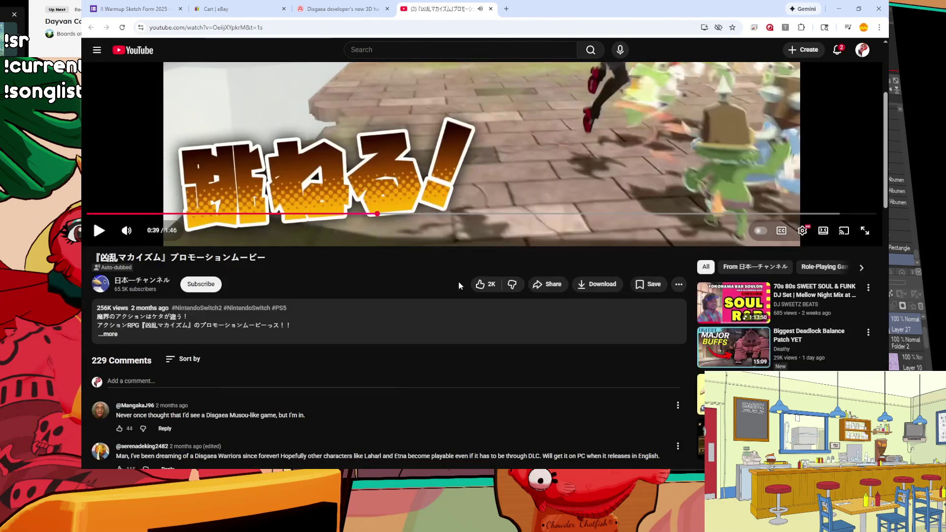
{"action": "scroll", "coordinate": [459, 285], "scroll_direction": "up", "scroll_amount": 4}
Step: Copy 'Kyouran Makaism' from the Automaton news article into YouTube's search box
{"action": "left_click", "coordinate": [342, 9]}
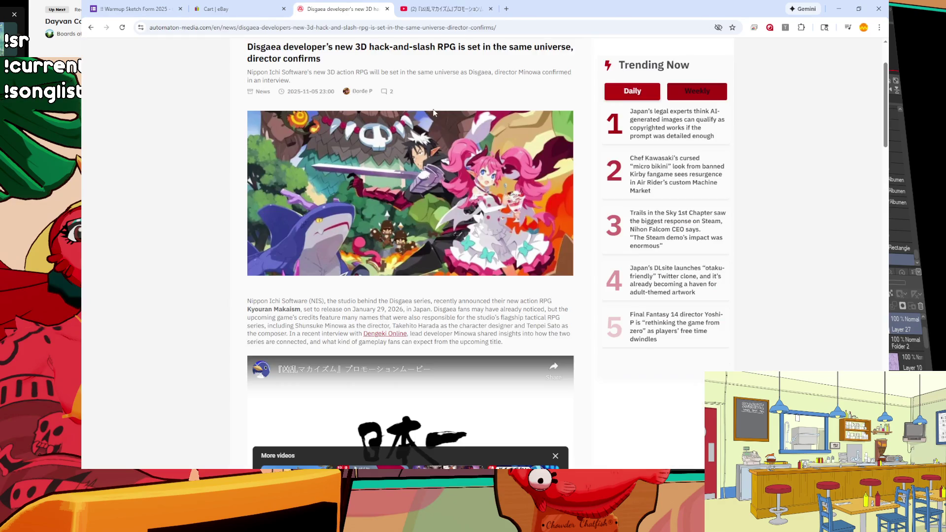
{"action": "scroll", "coordinate": [434, 113], "scroll_direction": "up", "scroll_amount": 2}
{"action": "scroll", "coordinate": [380, 234], "scroll_direction": "down", "scroll_amount": 2}
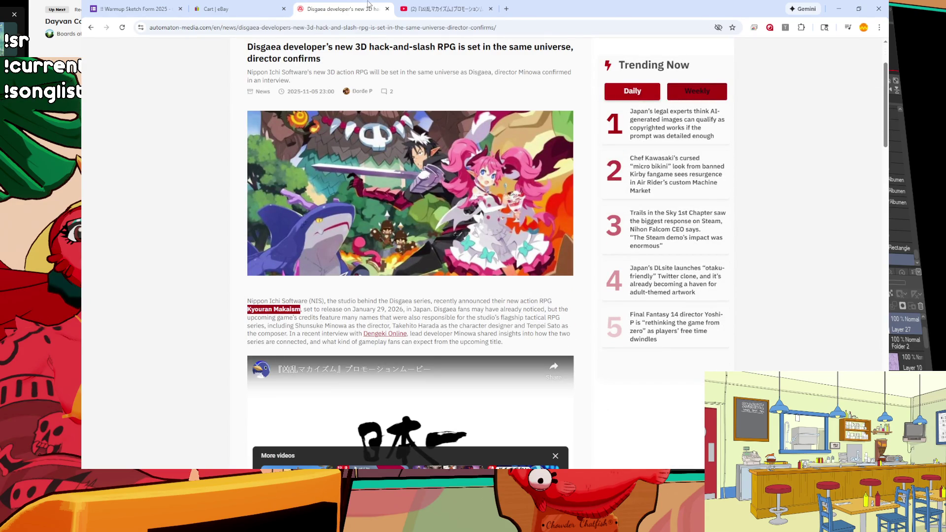
{"action": "left_click", "coordinate": [446, 9]}
{"action": "left_click", "coordinate": [381, 50]}
{"action": "type", "text": "Kyouran Makaism"}
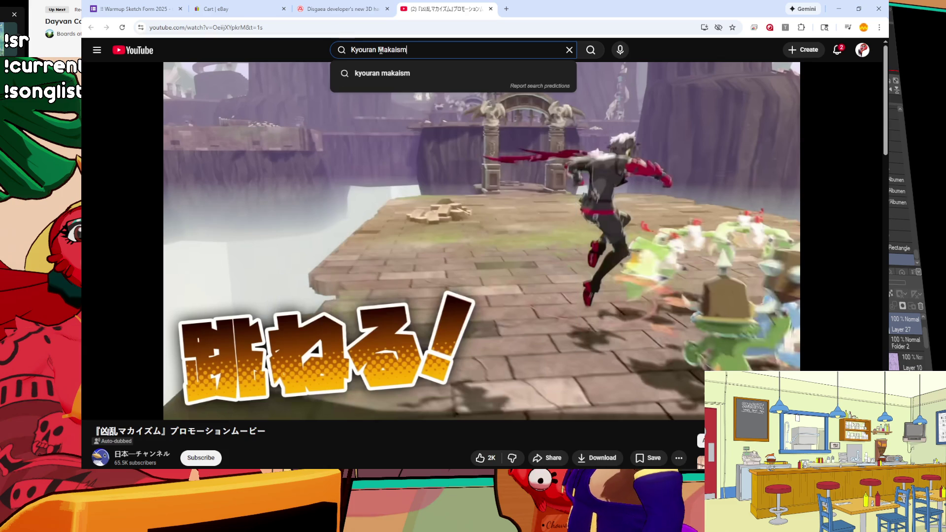
Step: Search YouTube and play 'Kyouran Makaism - Gameplay Trailer | State of Play 2025'
{"action": "key", "text": "Return"}
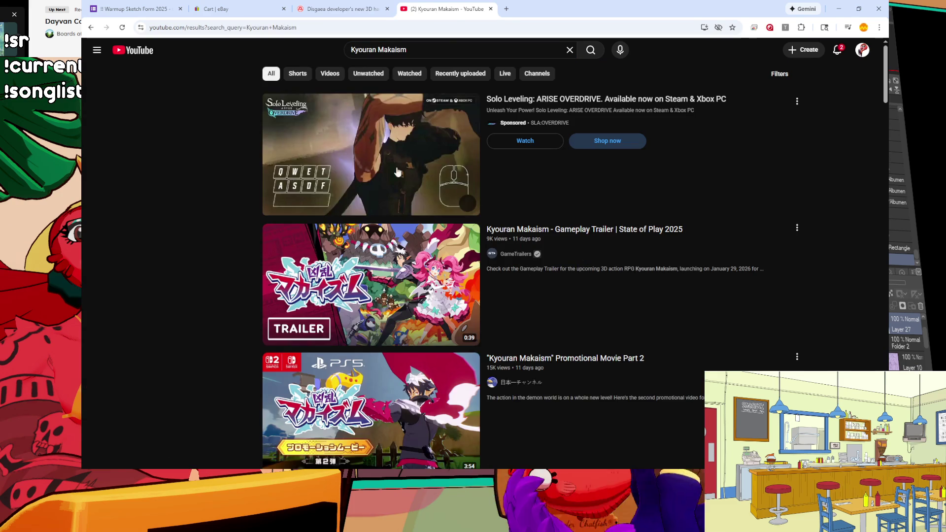
{"action": "left_click", "coordinate": [385, 284]}
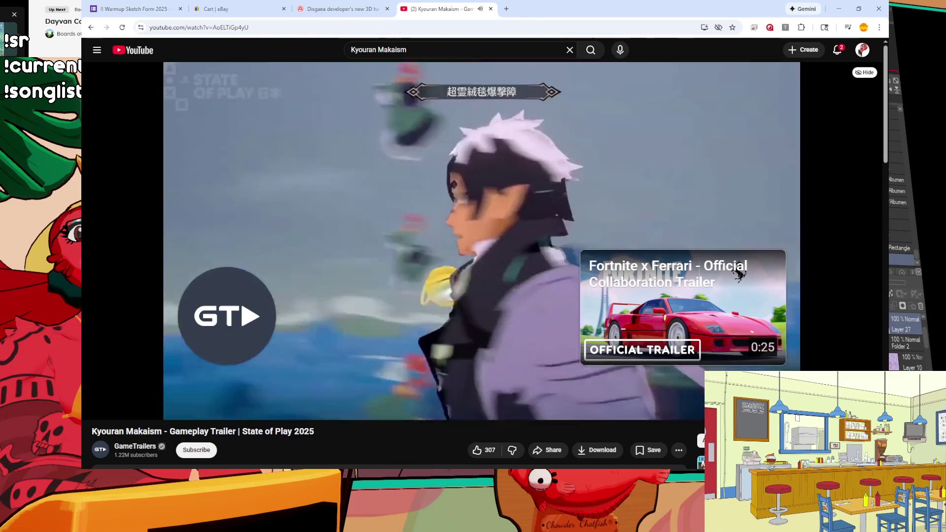
Step: Return to the Blender viewport showing the grey cylinder before the wall block
{"action": "key", "text": "alt+Tab"}
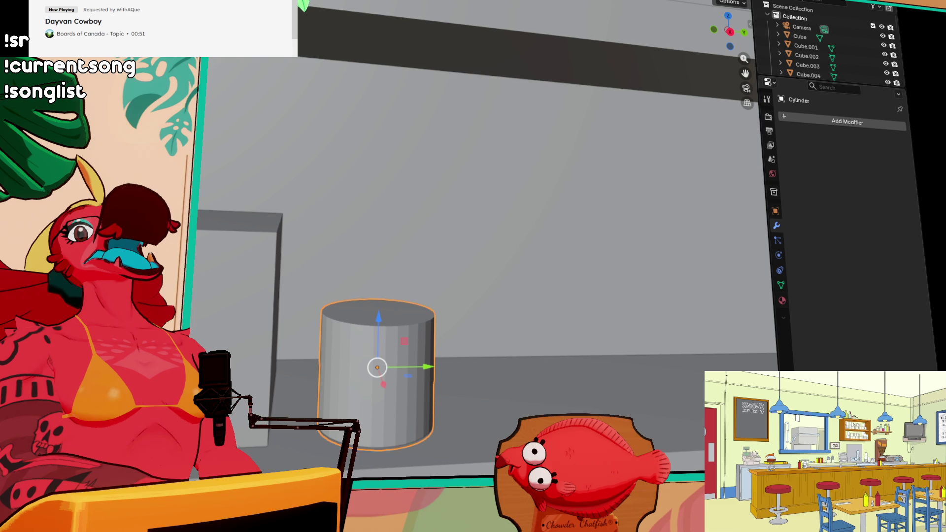
{"action": "scroll", "coordinate": [387, 291], "scroll_direction": "down", "scroll_amount": 3}
Step: Scale down the cylinder's bottom vertex ring to taper it into a cup shape
{"action": "key", "text": "Tab"}
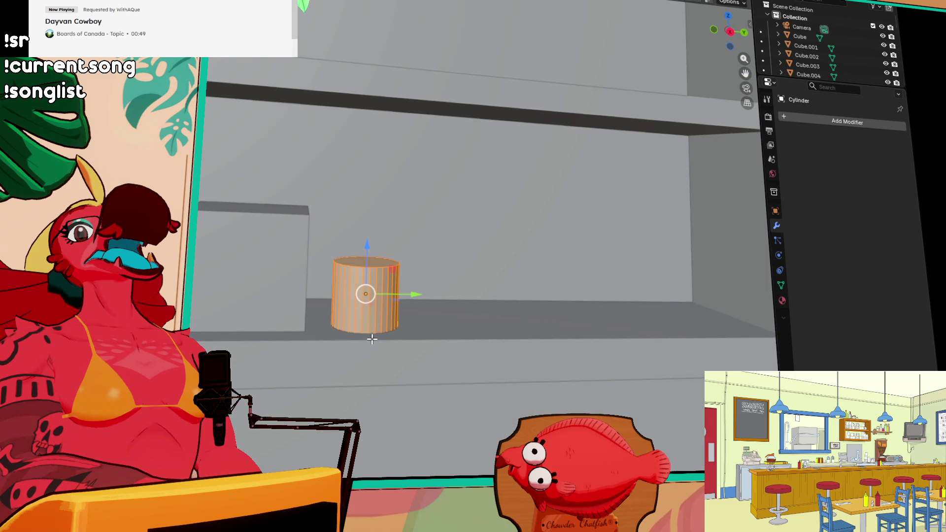
{"action": "scroll", "coordinate": [508, 305], "scroll_direction": "up", "scroll_amount": 3}
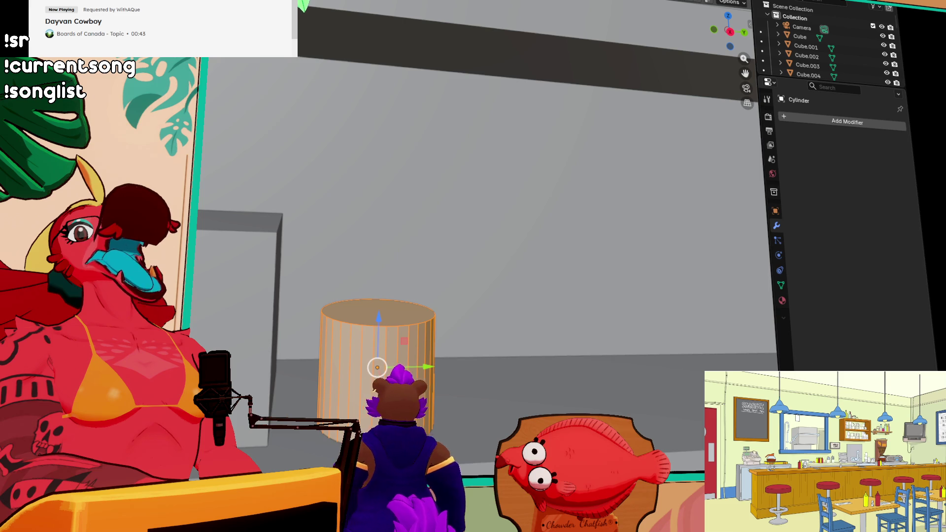
{"action": "left_click", "coordinate": [413, 350]}
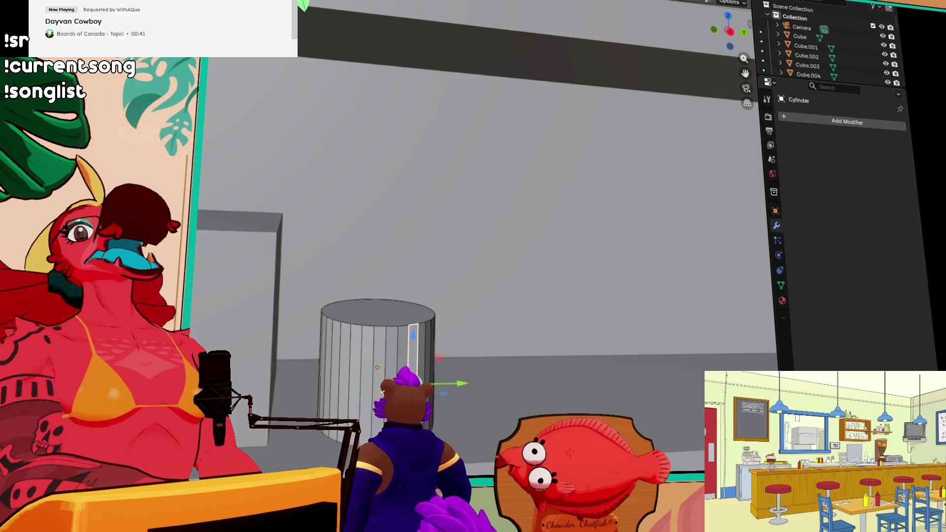
{"action": "key", "text": "Tab"}
{"action": "key", "text": "Tab"}
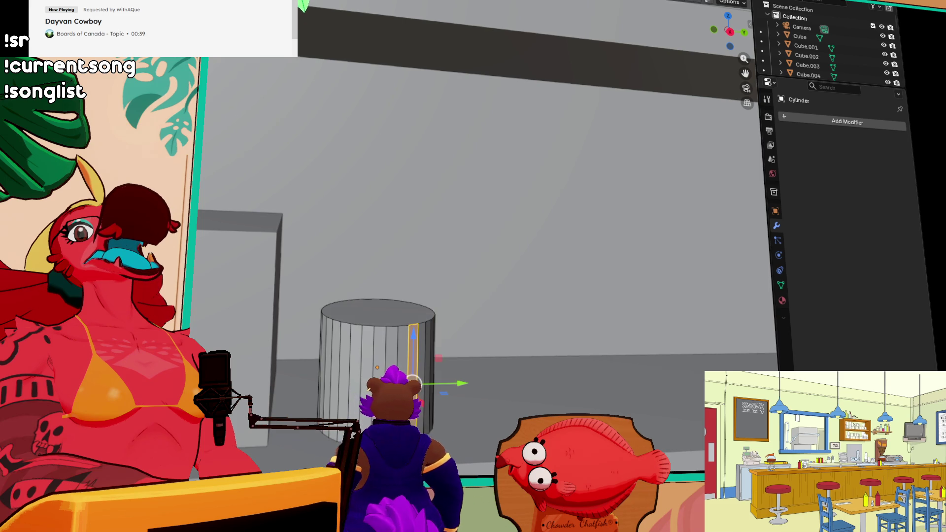
{"action": "scroll", "coordinate": [483, 247], "scroll_direction": "up", "scroll_amount": 3}
{"action": "middle_click_drag", "start_coordinate": [483, 246], "coordinate": [483, 295]}
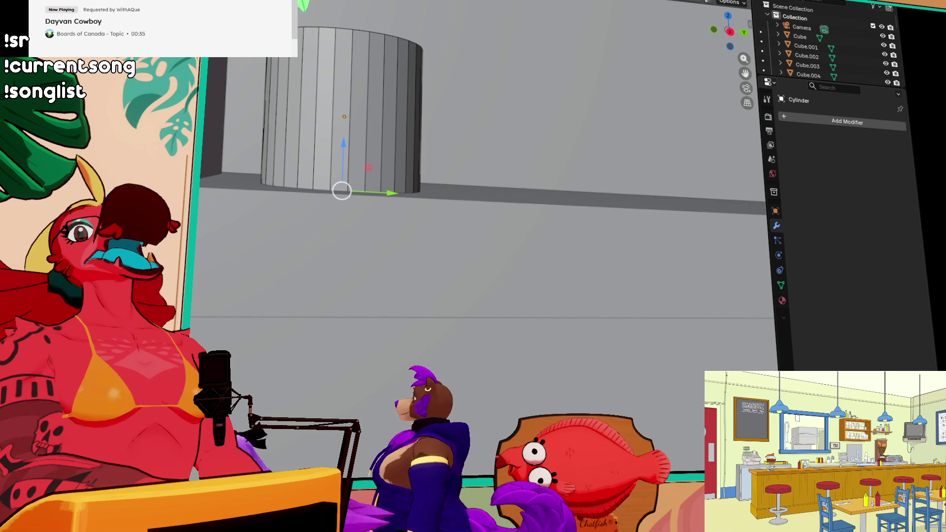
{"action": "key", "text": "Tab"}
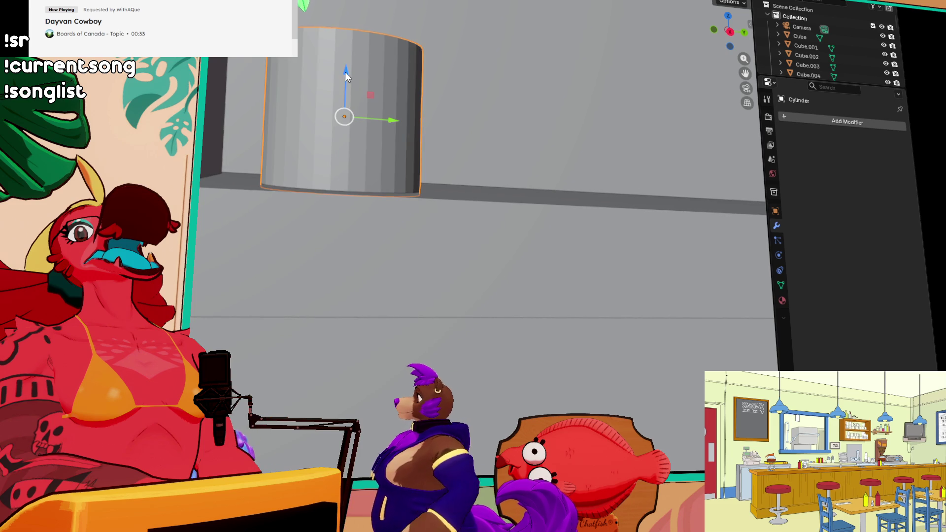
{"action": "key", "text": "Tab"}
{"action": "mouse_move", "coordinate": [345, 75]}
{"action": "middle_mouse_down"}
{"action": "mouse_move", "coordinate": [433, 157]}
{"action": "mouse_move", "coordinate": [390, 129]}
{"action": "mouse_move", "coordinate": [375, 103]}
{"action": "middle_mouse_up"}
{"action": "key", "text": "s"}
{"action": "left_click", "coordinate": [408, 153]}
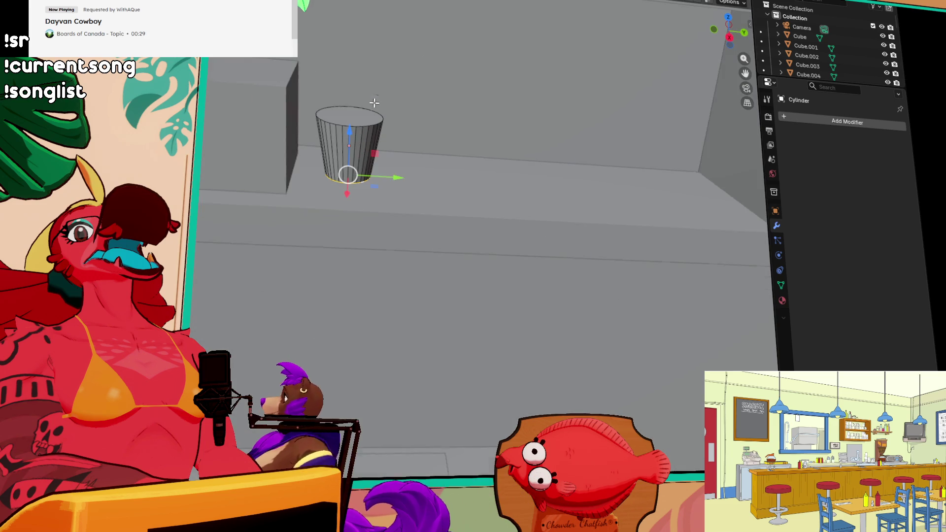
{"action": "scroll", "coordinate": [374, 102], "scroll_direction": "up", "scroll_amount": 2}
Step: Loop-cut an edge loop around the middle of the cup-shaped cylinder
{"action": "key", "text": "ctrl+r"}
{"action": "left_click", "coordinate": [355, 101]}
{"action": "left_click", "coordinate": [350, 108]}
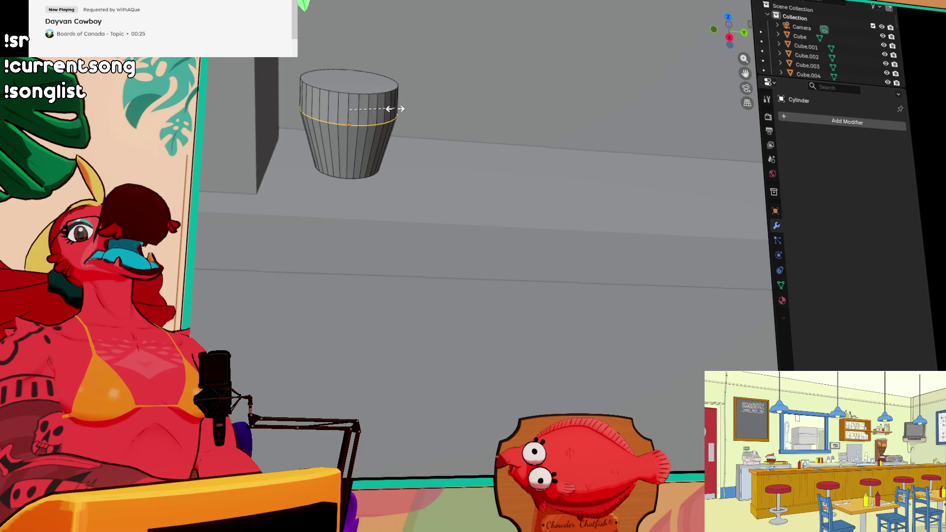
{"action": "key", "text": "Tab"}
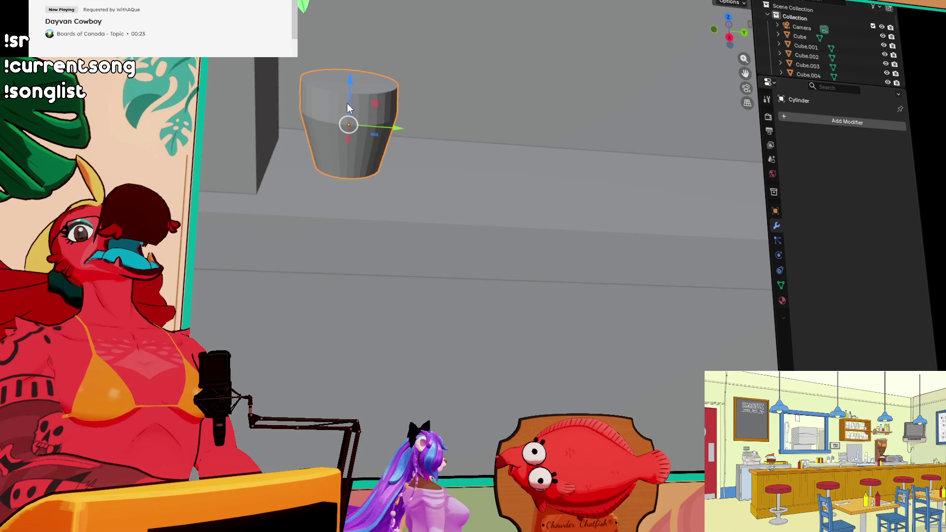
Step: Lower the cup along Z so it sits on the shelf
{"action": "key", "text": "g"}
{"action": "key", "text": "z"}
{"action": "left_click", "coordinate": [342, 96]}
{"action": "mouse_move", "coordinate": [353, 130]}
{"action": "middle_mouse_down"}
{"action": "mouse_move", "coordinate": [427, 100]}
{"action": "mouse_move", "coordinate": [416, 99]}
{"action": "mouse_move", "coordinate": [361, 202]}
{"action": "mouse_move", "coordinate": [347, 180]}
{"action": "middle_mouse_up"}
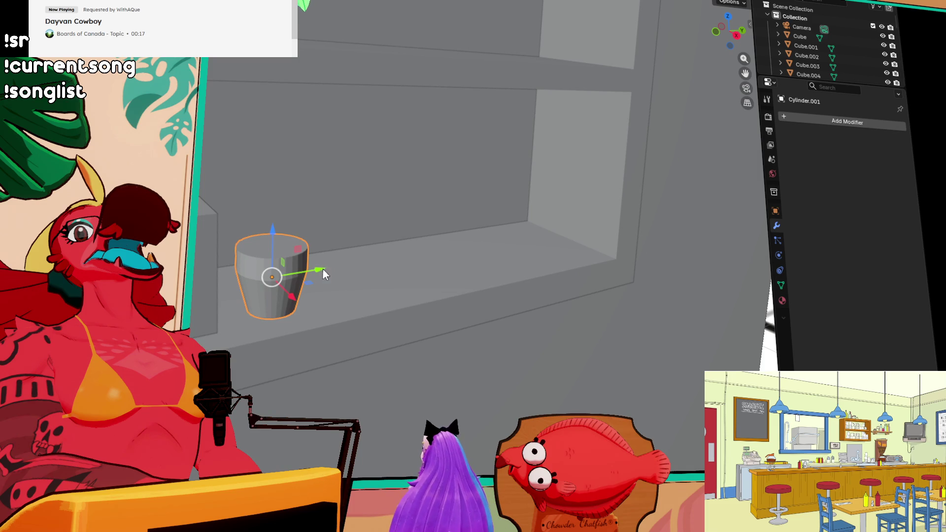
Step: Duplicate the cup twice along the shelf, nudging the third copy closer along X
{"action": "key", "text": "shift+d"}
{"action": "key", "text": "y"}
{"action": "key", "text": "x"}
{"action": "left_click", "coordinate": [353, 271]}
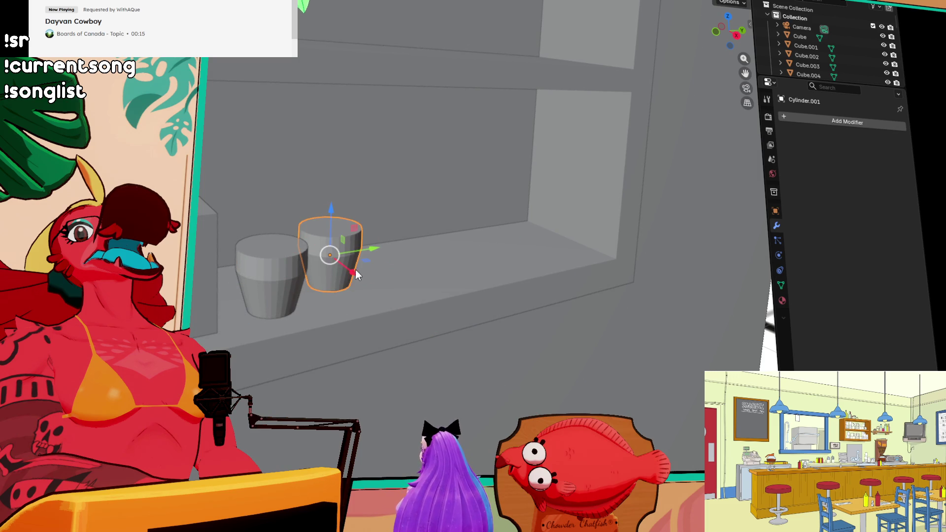
{"action": "key", "text": "shift+d"}
{"action": "key", "text": "x"}
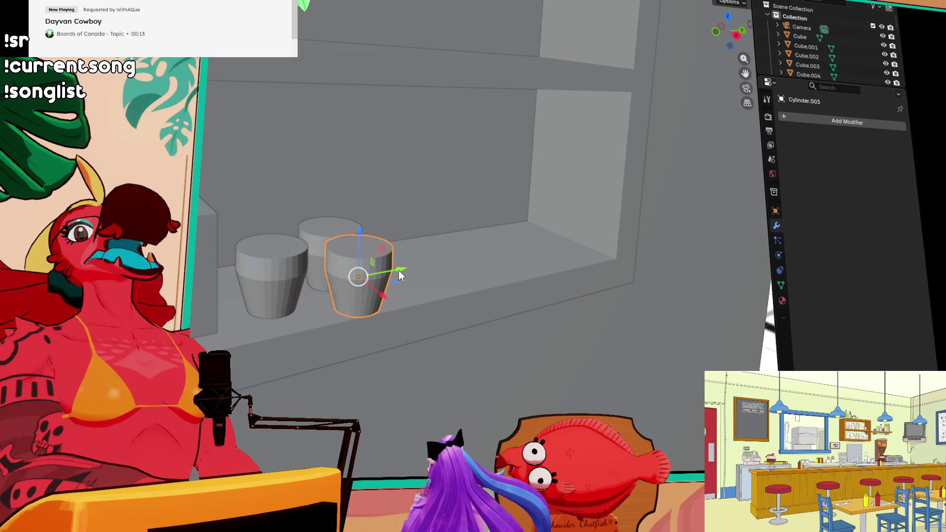
{"action": "key", "text": "y"}
{"action": "left_click", "coordinate": [457, 287]}
{"action": "key", "text": "g"}
{"action": "key", "text": "x"}
{"action": "left_click", "coordinate": [446, 285]}
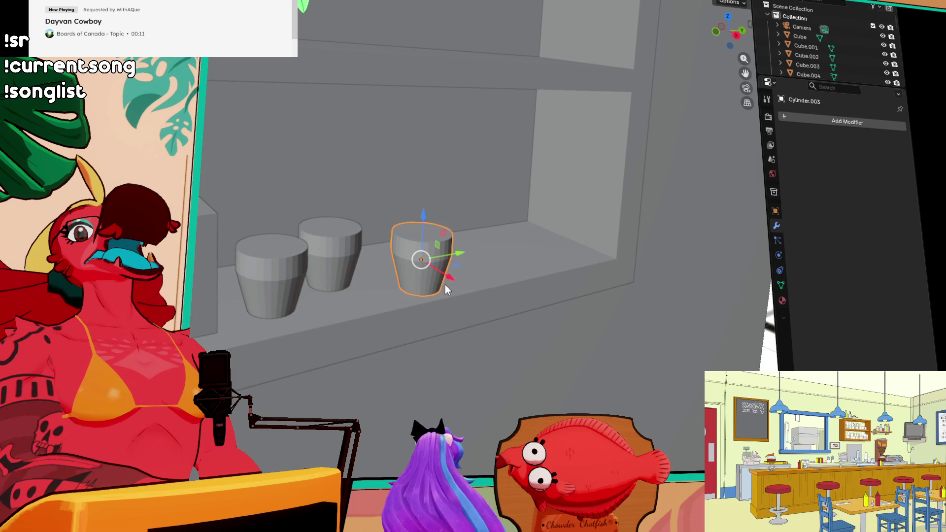
Step: Add a fourth cup copy along the shelf to complete the row
{"action": "key", "text": "shift+d"}
{"action": "key", "text": "x"}
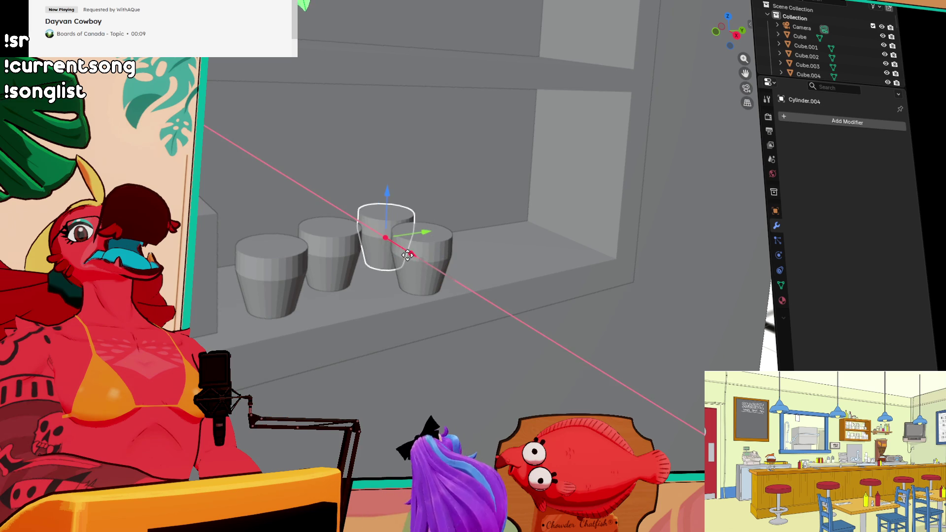
{"action": "key", "text": "y"}
{"action": "left_click", "coordinate": [414, 238]}
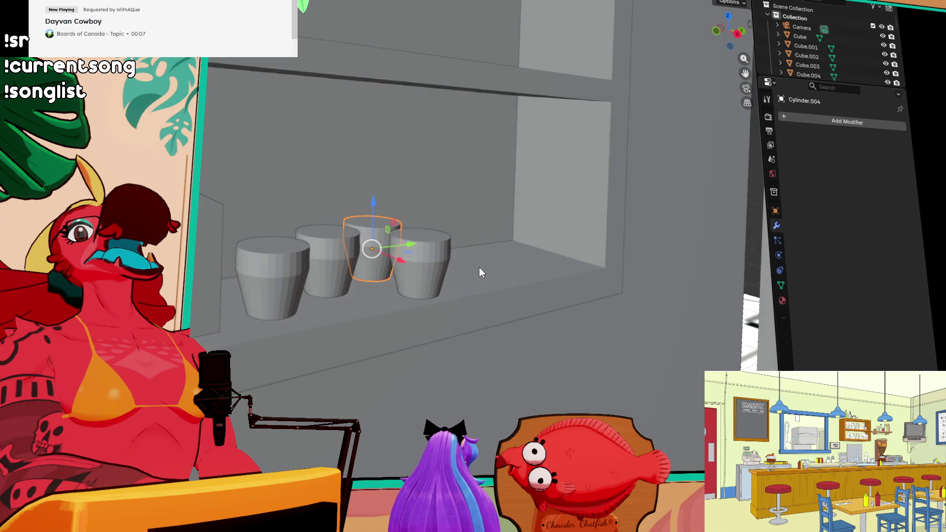
{"action": "scroll", "coordinate": [480, 267], "scroll_direction": "down", "scroll_amount": 2}
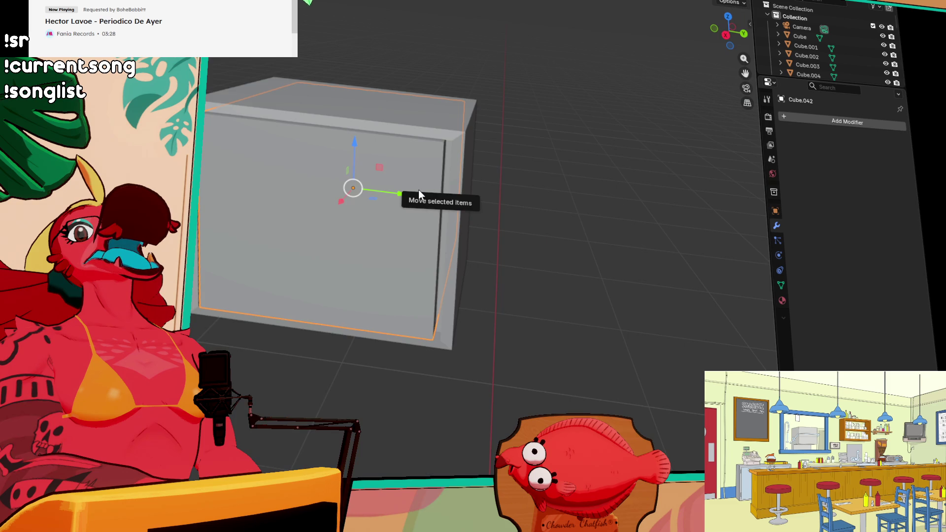
Step: Orbit to a near head-on view of the isolated Cube.042 TV box
{"action": "mouse_move", "coordinate": [427, 204]}
{"action": "middle_mouse_down"}
{"action": "mouse_move", "coordinate": [473, 191]}
{"action": "mouse_move", "coordinate": [488, 230]}
{"action": "middle_mouse_up"}
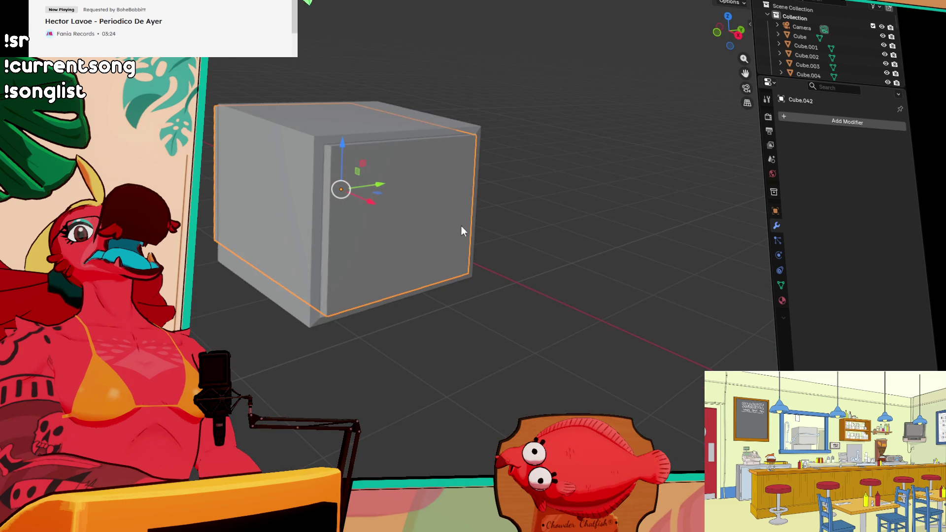
Step: Give the inner block a Subdivision Surface modifier at viewport level 4
{"action": "left_click_drag", "start_coordinate": [370, 206], "coordinate": [378, 205]}
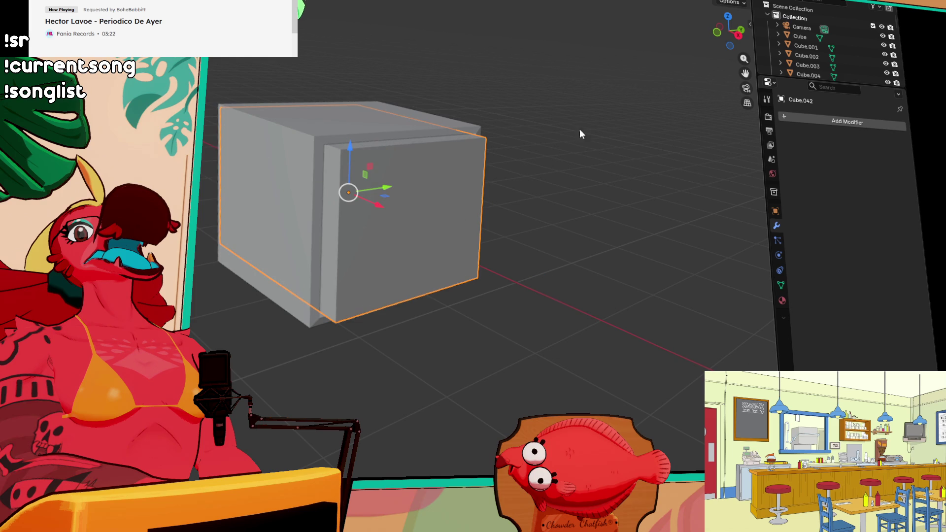
{"action": "left_click", "coordinate": [826, 122]}
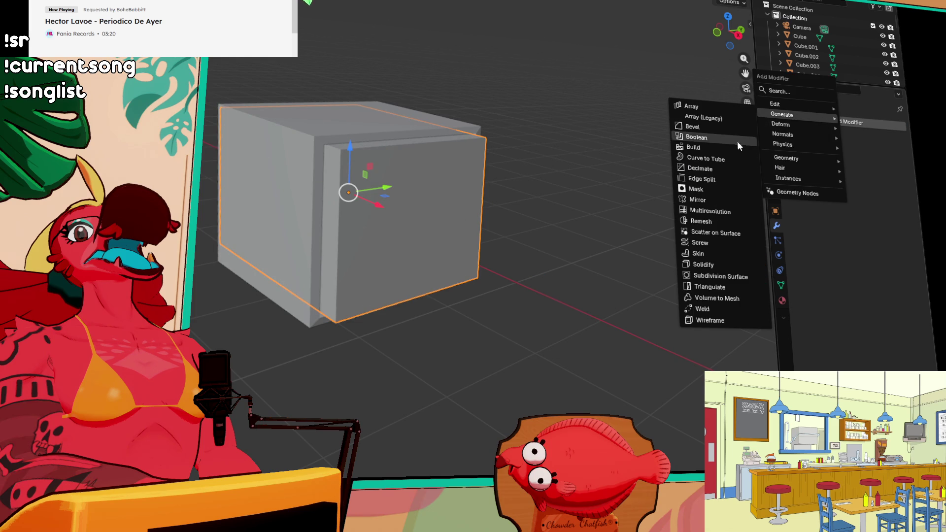
{"action": "left_click", "coordinate": [719, 276]}
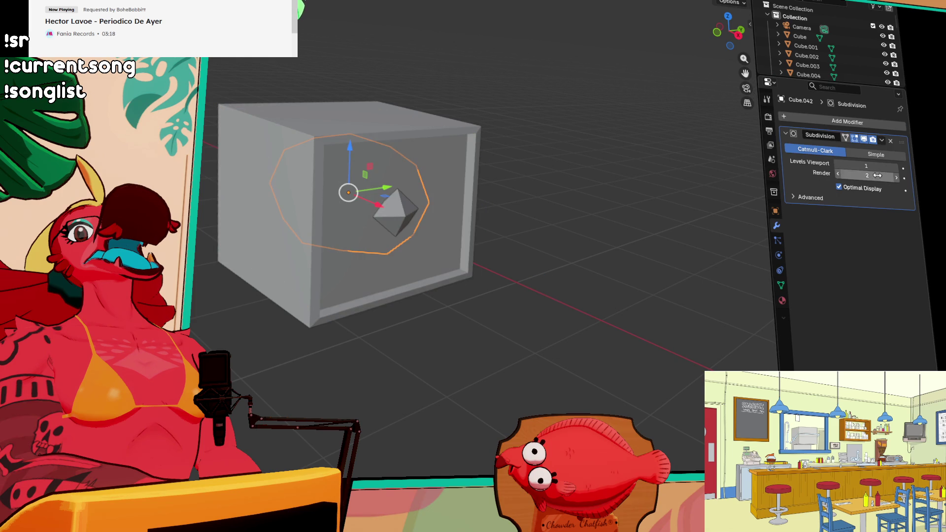
{"action": "left_click", "coordinate": [897, 169]}
{"action": "left_click", "coordinate": [897, 169]}
{"action": "left_click", "coordinate": [896, 168]}
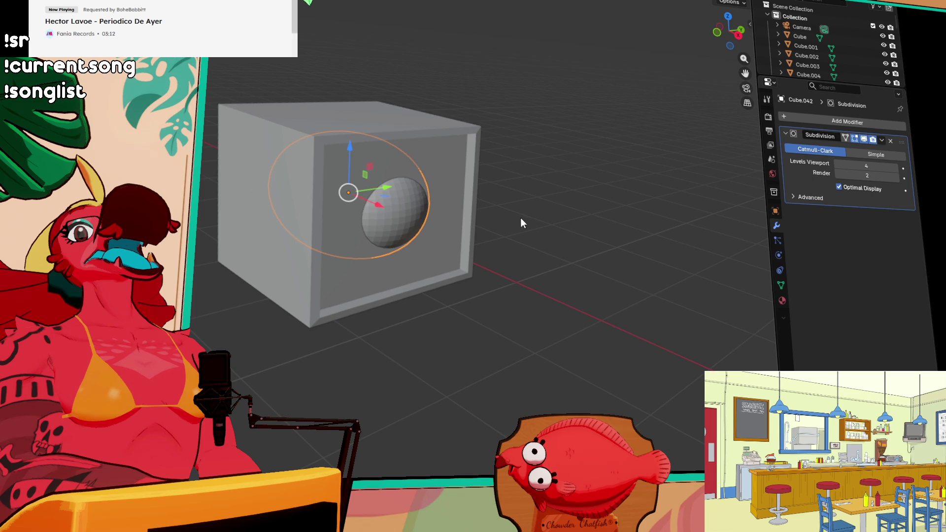
{"action": "key", "text": "Tab"}
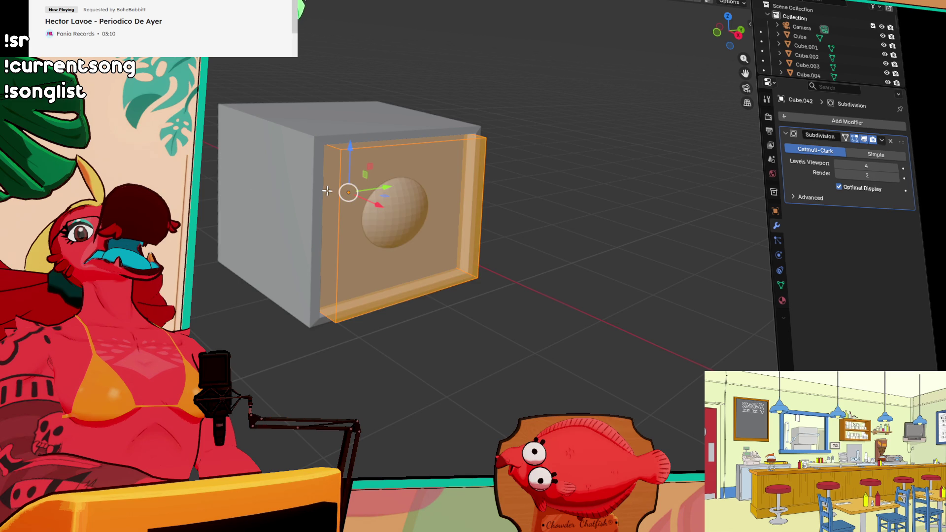
Step: Add edge loops near the screen's left and right frame edges, adjusting one's depth along Y
{"action": "key", "text": "ctrl+r"}
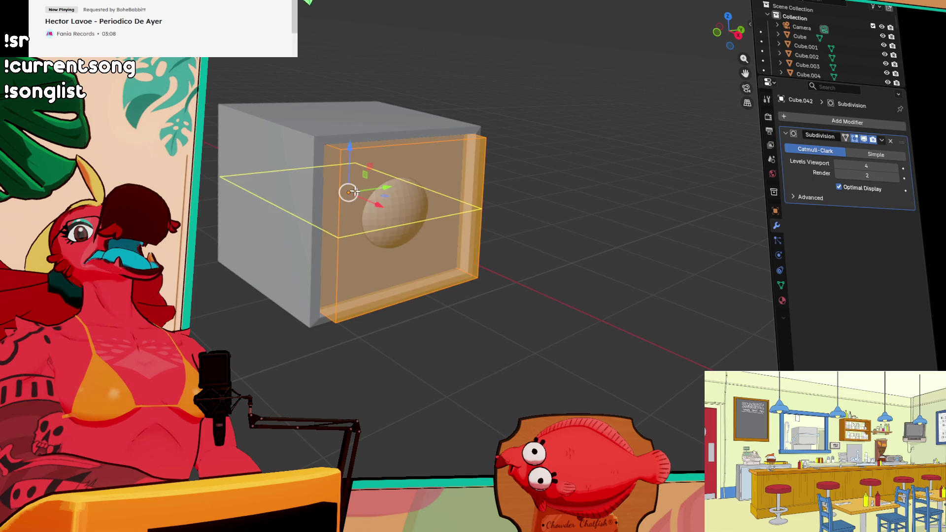
{"action": "left_click", "coordinate": [360, 159]}
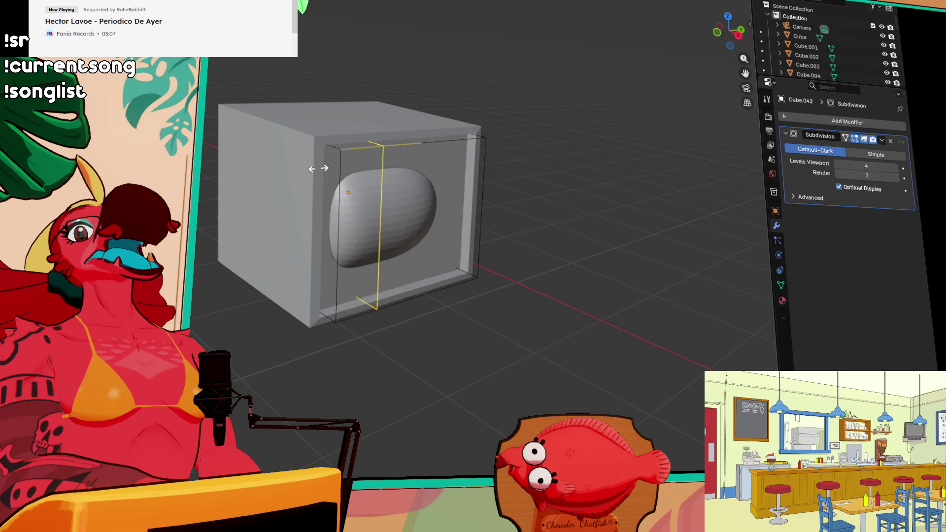
{"action": "left_click", "coordinate": [290, 172]}
{"action": "key", "text": "g"}
{"action": "key", "text": "g"}
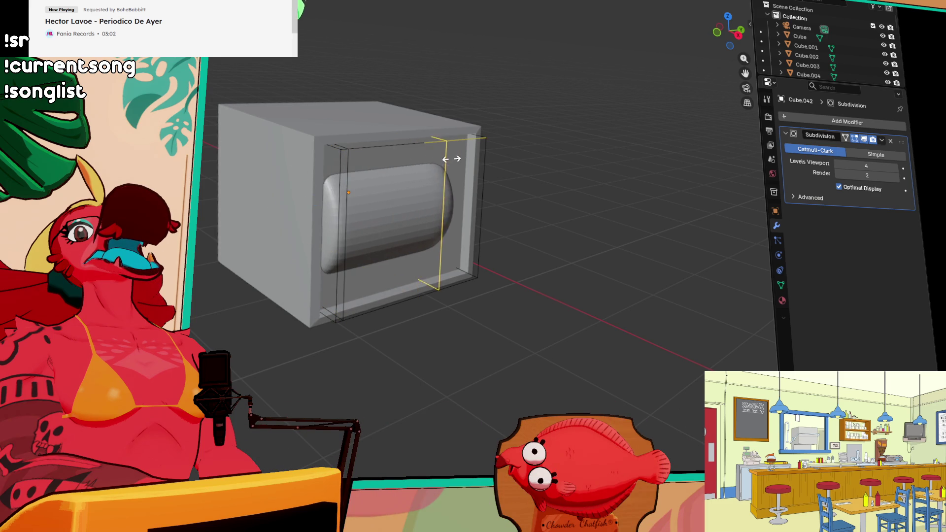
{"action": "left_click", "coordinate": [491, 162]}
{"action": "middle_click_drag", "start_coordinate": [488, 159], "coordinate": [426, 162]}
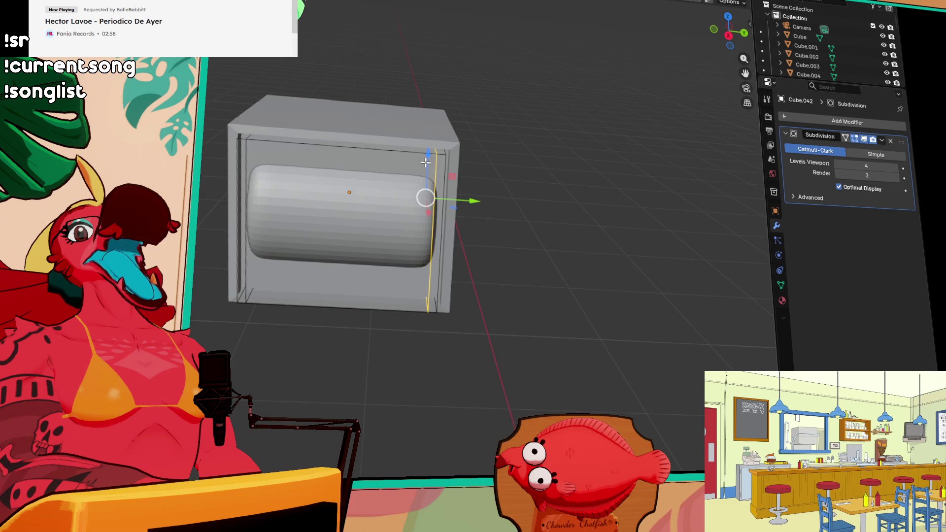
{"action": "key", "text": "g"}
{"action": "key", "text": "y"}
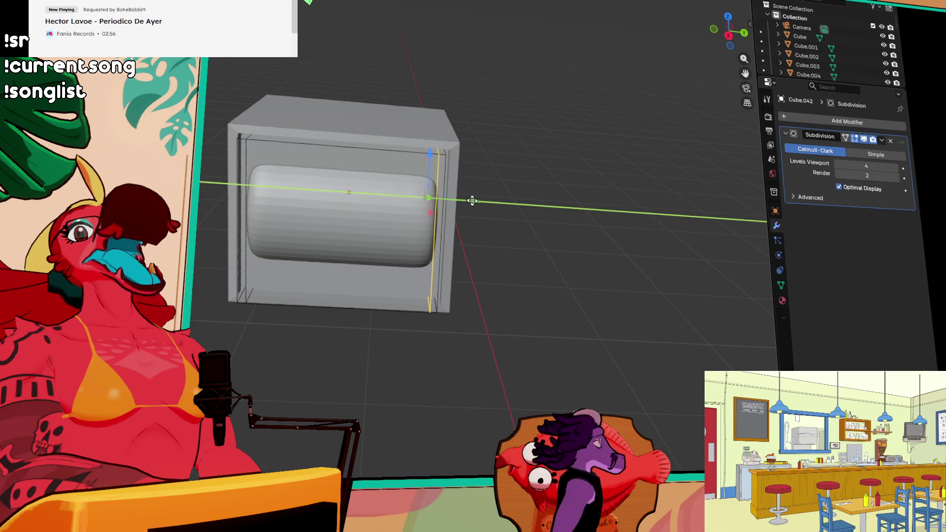
{"action": "left_click", "coordinate": [474, 200]}
{"action": "middle_click_drag", "start_coordinate": [256, 220], "coordinate": [270, 222]}
Step: Add horizontal edge loops near the screen's top and the recess bottom
{"action": "key", "text": "ctrl+r"}
{"action": "left_click", "coordinate": [269, 157]}
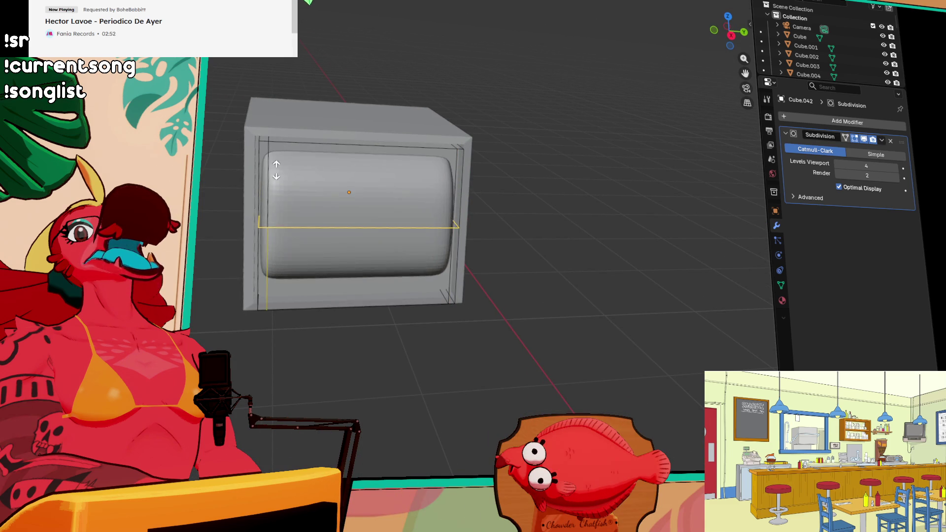
{"action": "left_click", "coordinate": [304, 98]}
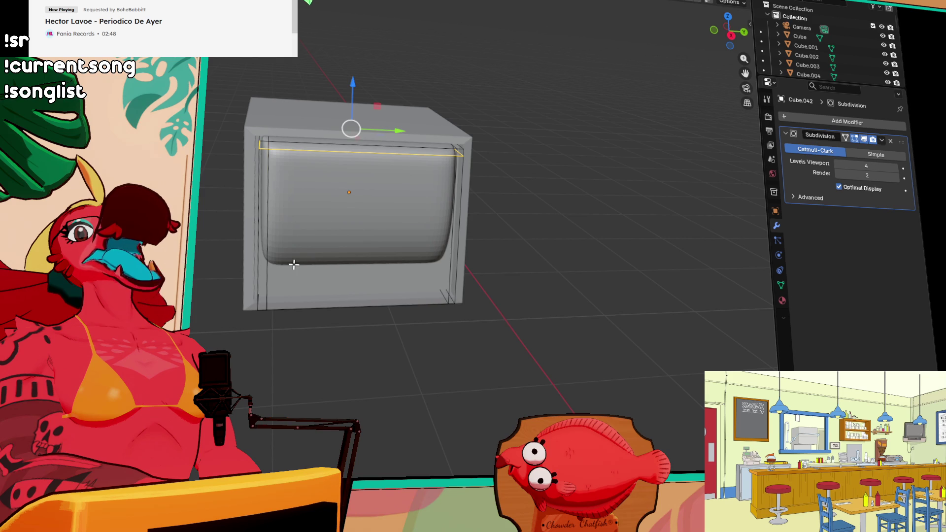
{"action": "left_click", "coordinate": [265, 278]}
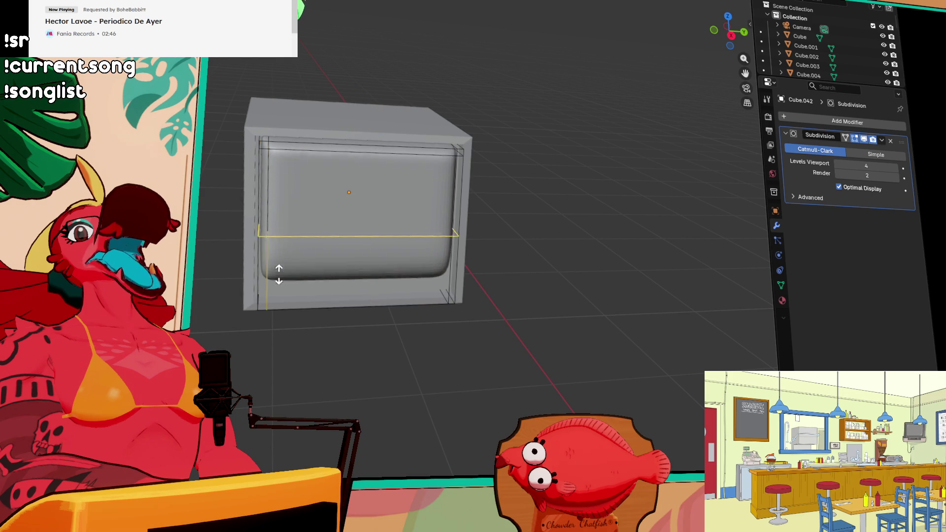
{"action": "left_click", "coordinate": [267, 340]}
{"action": "mouse_move", "coordinate": [266, 340]}
{"action": "middle_mouse_down"}
{"action": "mouse_move", "coordinate": [342, 296]}
{"action": "mouse_move", "coordinate": [378, 323]}
{"action": "mouse_move", "coordinate": [408, 325]}
{"action": "middle_mouse_up"}
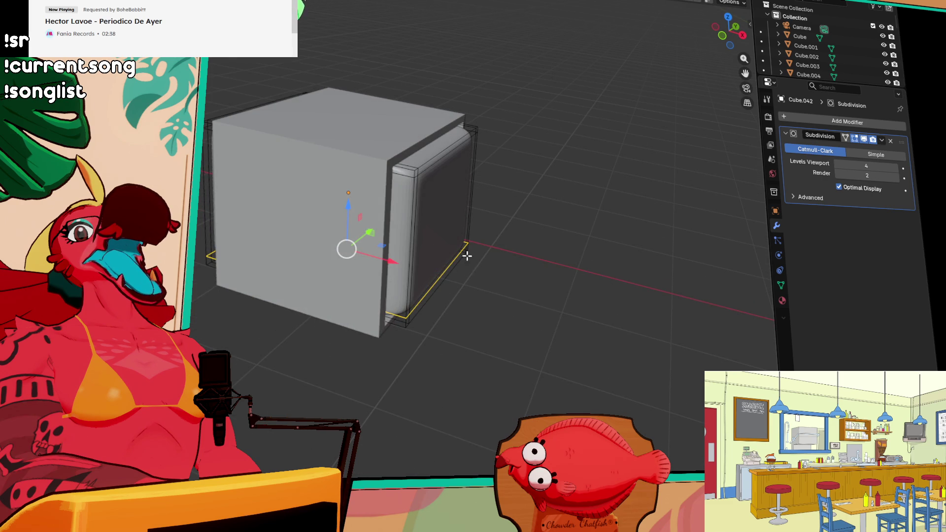
Step: Raise the selected screen edge, then slide the screen's left vertical edge slightly inward
{"action": "middle_click_drag", "start_coordinate": [456, 241], "coordinate": [413, 285]}
{"action": "left_click_drag", "start_coordinate": [348, 209], "coordinate": [355, 204]}
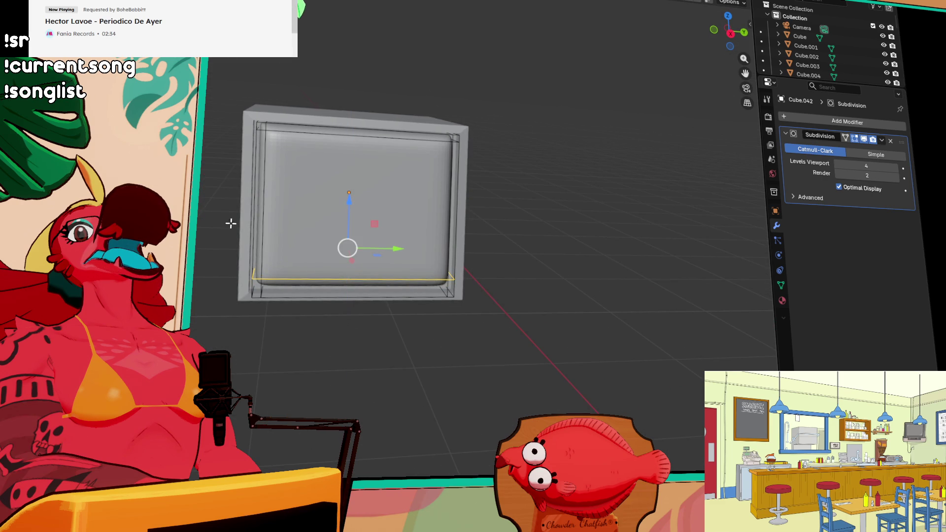
{"action": "left_click", "coordinate": [264, 225]}
{"action": "middle_click_drag", "start_coordinate": [264, 224], "coordinate": [288, 235]}
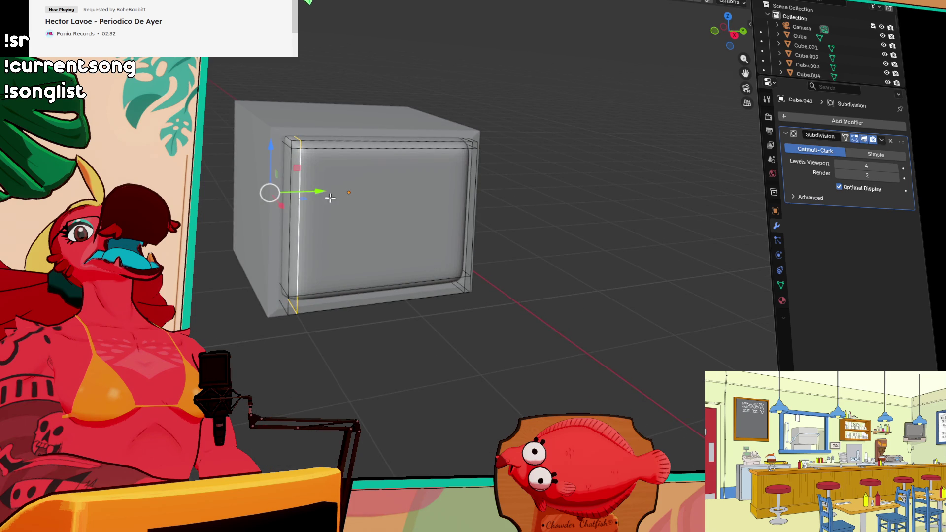
{"action": "left_click_drag", "start_coordinate": [327, 193], "coordinate": [335, 193]}
Step: Lower the screen's top edge along Z and slide its right edge inward along Y
{"action": "left_click", "coordinate": [359, 149]}
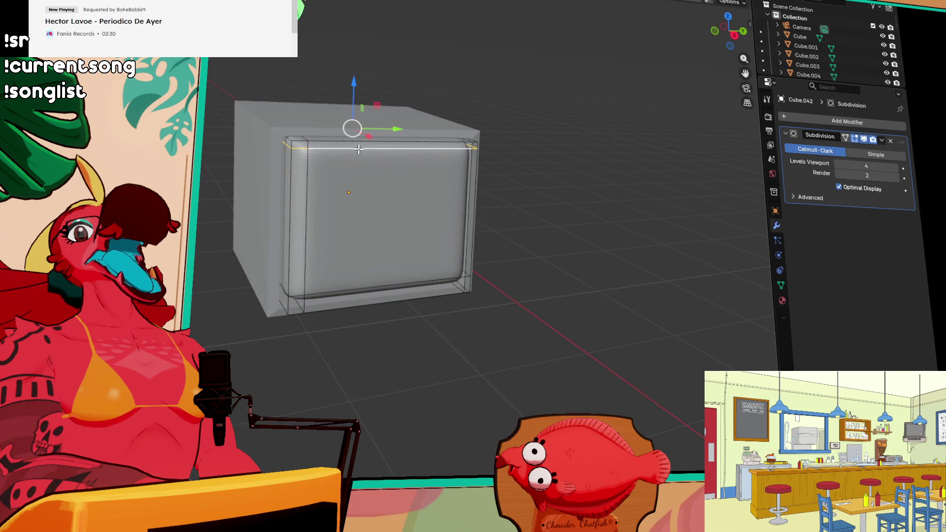
{"action": "left_click_drag", "start_coordinate": [353, 80], "coordinate": [354, 87]}
{"action": "mouse_move", "coordinate": [564, 356]}
{"action": "middle_mouse_down"}
{"action": "mouse_move", "coordinate": [518, 340]}
{"action": "mouse_move", "coordinate": [414, 247]}
{"action": "middle_mouse_up"}
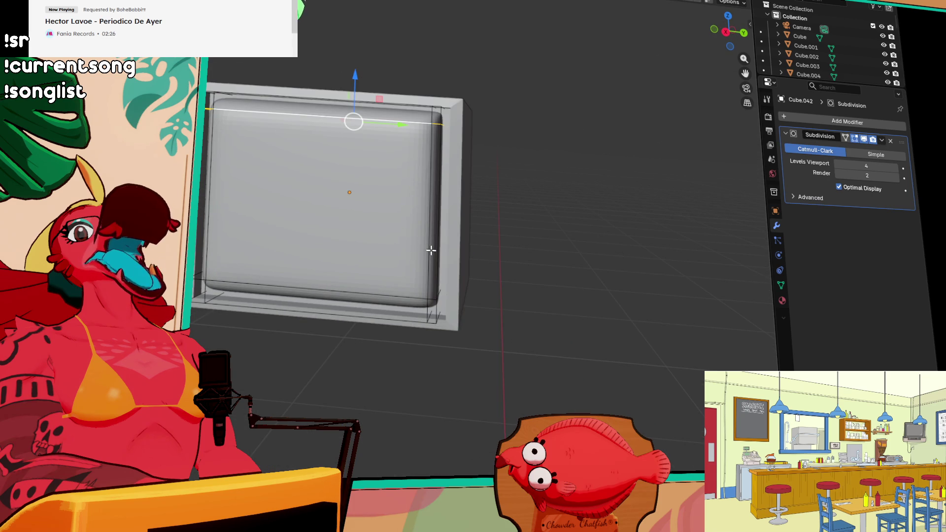
{"action": "left_click", "coordinate": [431, 250]}
{"action": "left_click_drag", "start_coordinate": [487, 203], "coordinate": [477, 201]}
{"action": "middle_click_drag", "start_coordinate": [477, 201], "coordinate": [291, 152]}
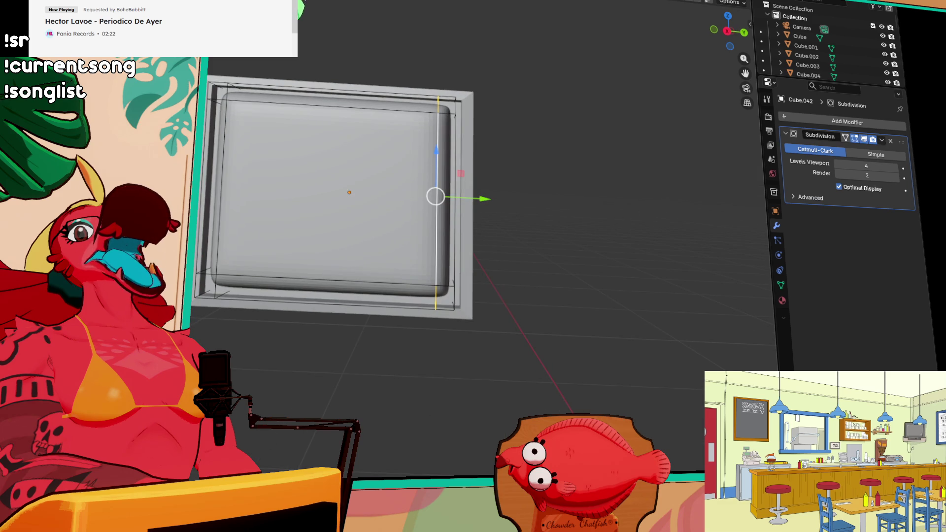
Step: Back in Object Mode, stretch the rounded screen box along Y
{"action": "key", "text": "Tab"}
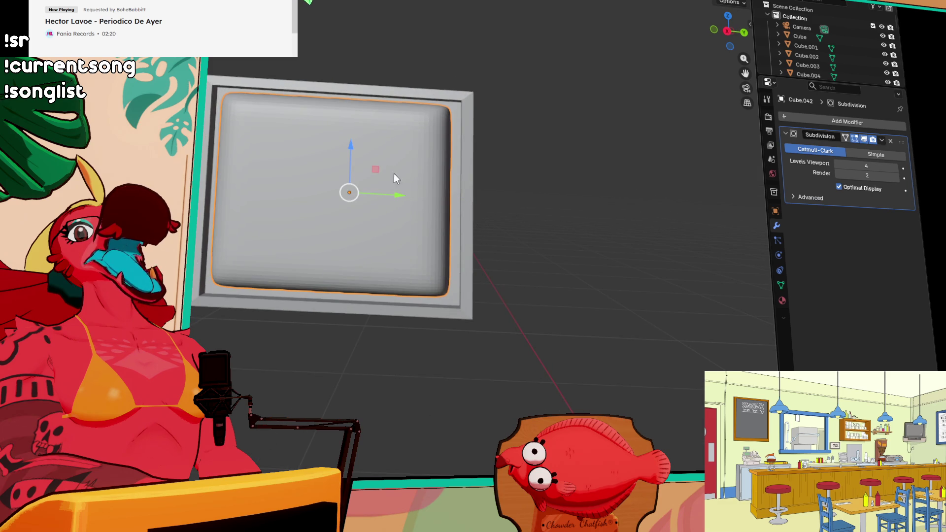
{"action": "middle_click_drag", "start_coordinate": [399, 202], "coordinate": [430, 213]}
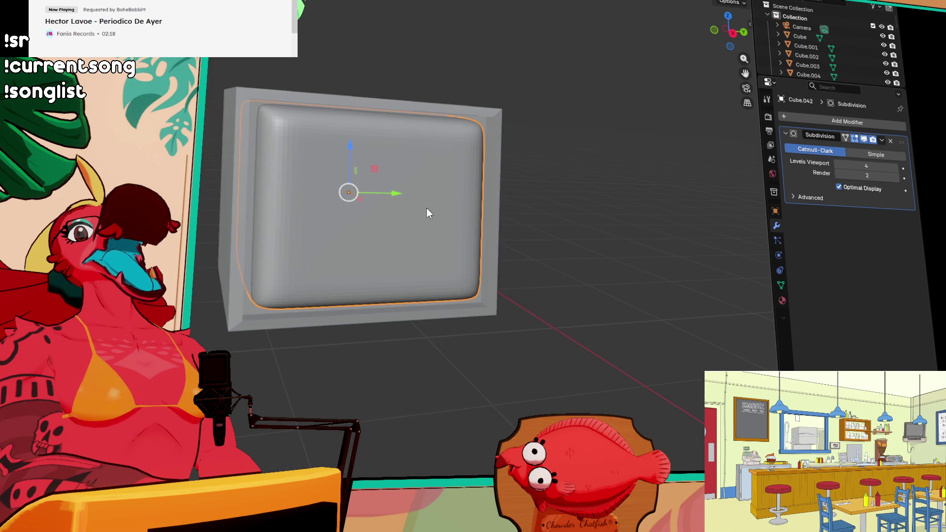
{"action": "key", "text": "shift+space"}
{"action": "key", "text": "s"}
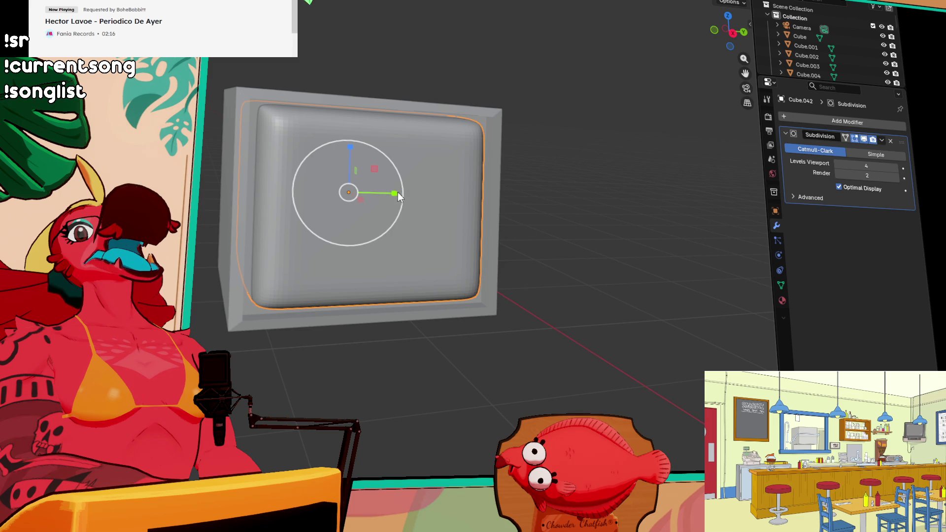
{"action": "mouse_move", "coordinate": [400, 193]}
{"action": "left_mouse_down"}
{"action": "mouse_move", "coordinate": [411, 187]}
{"action": "mouse_move", "coordinate": [398, 188]}
{"action": "left_mouse_up"}
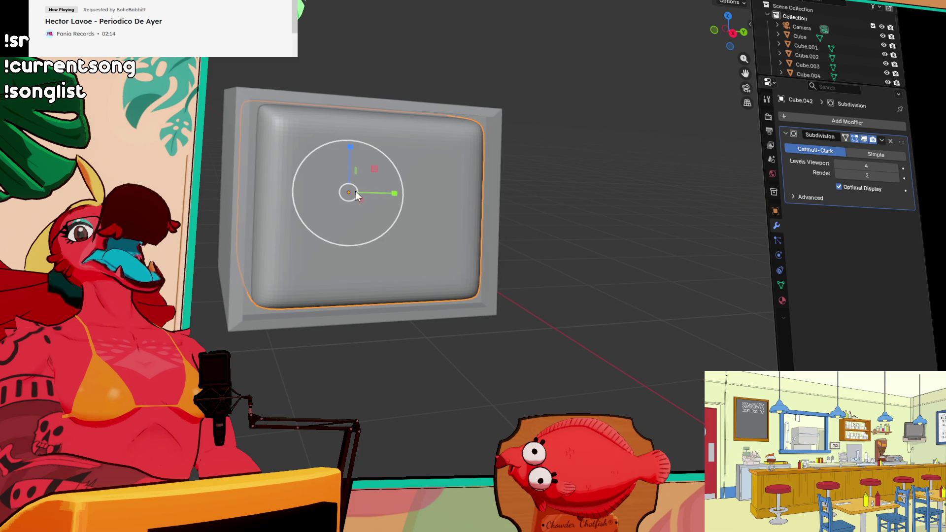
{"action": "key", "text": "shift+space"}
{"action": "key", "text": "g"}
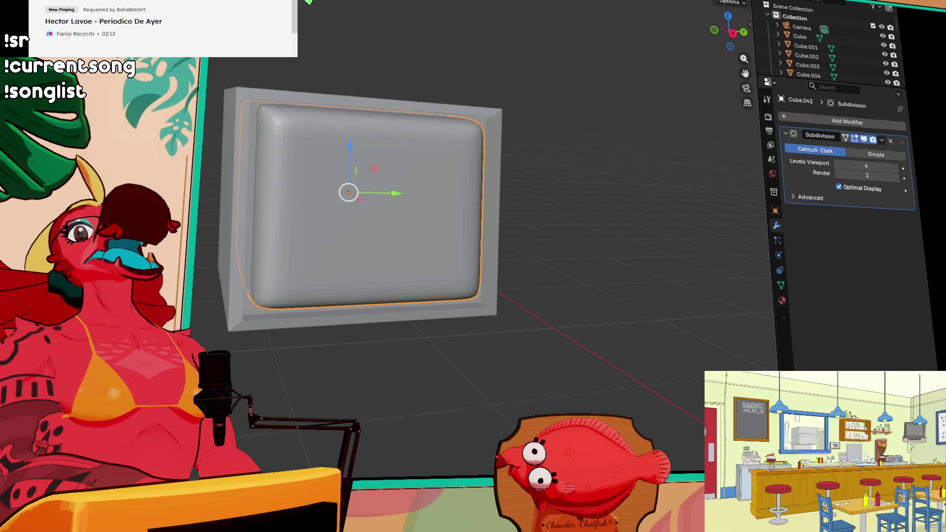
Step: Scale the rounded screen piece up uniformly
{"action": "key", "text": "shift+space"}
{"action": "key", "text": "s"}
{"action": "middle_click_drag", "start_coordinate": [374, 182], "coordinate": [397, 168]}
{"action": "left_click_drag", "start_coordinate": [396, 168], "coordinate": [401, 163]}
{"action": "mouse_move", "coordinate": [401, 164]}
{"action": "middle_mouse_down"}
{"action": "mouse_move", "coordinate": [397, 146]}
{"action": "mouse_move", "coordinate": [311, 92]}
{"action": "mouse_move", "coordinate": [387, 123]}
{"action": "mouse_move", "coordinate": [400, 146]}
{"action": "middle_mouse_up"}
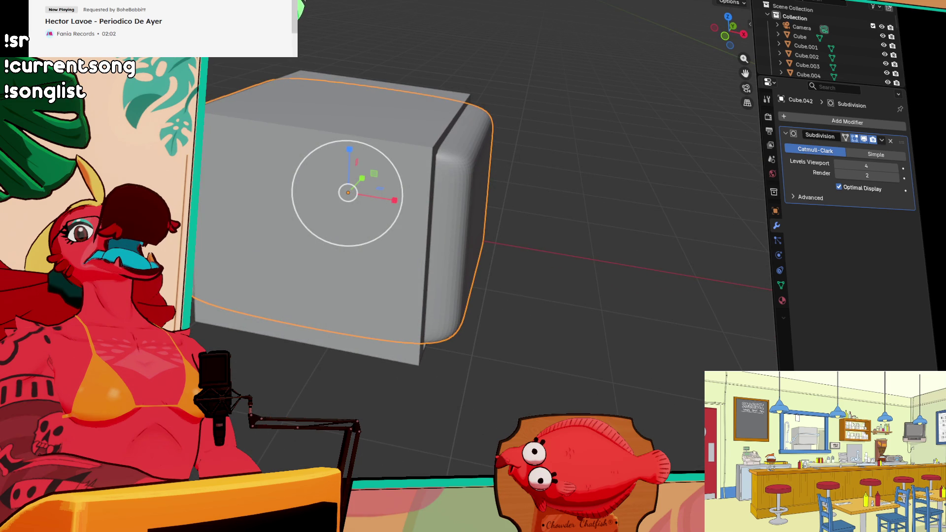
Step: Slide the screen piece left along X and check its placement against the TV
{"action": "key", "text": "shift+space"}
{"action": "key", "text": "g"}
{"action": "middle_click_drag", "start_coordinate": [480, 207], "coordinate": [487, 212]}
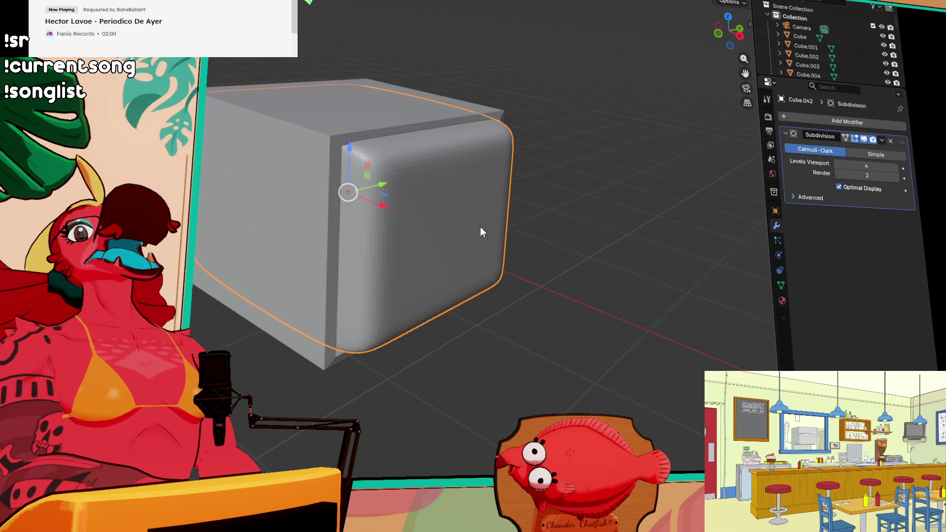
{"action": "left_click_drag", "start_coordinate": [375, 209], "coordinate": [372, 205]}
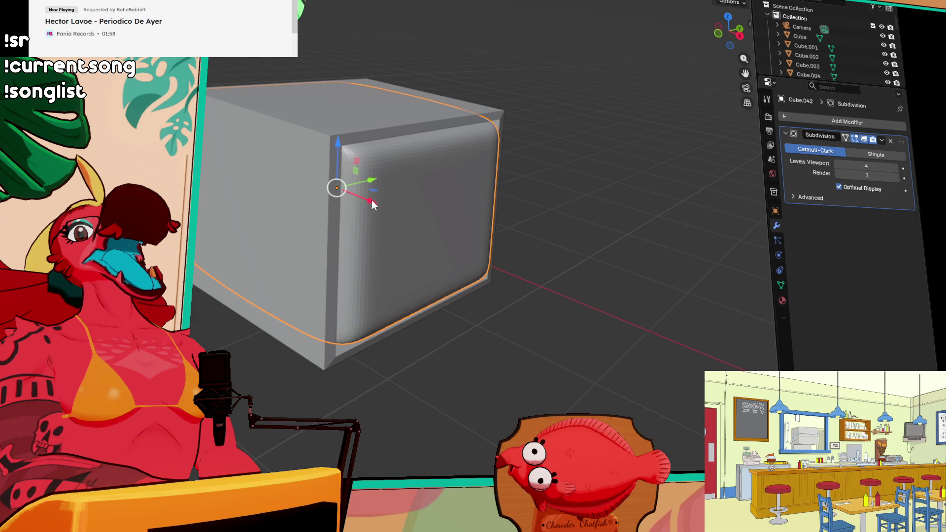
{"action": "mouse_move", "coordinate": [372, 197]}
{"action": "middle_mouse_down"}
{"action": "mouse_move", "coordinate": [472, 170]}
{"action": "mouse_move", "coordinate": [480, 187]}
{"action": "mouse_move", "coordinate": [372, 169]}
{"action": "mouse_move", "coordinate": [422, 179]}
{"action": "mouse_move", "coordinate": [448, 220]}
{"action": "mouse_move", "coordinate": [428, 186]}
{"action": "mouse_move", "coordinate": [311, 187]}
{"action": "mouse_move", "coordinate": [439, 188]}
{"action": "middle_mouse_up"}
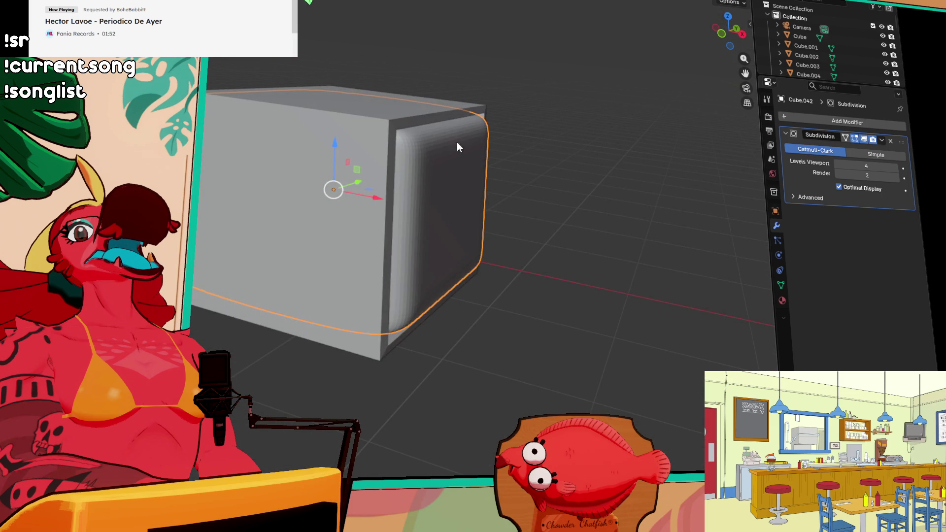
{"action": "middle_click_drag", "start_coordinate": [456, 138], "coordinate": [492, 153]}
Step: Scale the screen piece narrower along X so it fits the TV's front
{"action": "key", "text": "shift+space"}
{"action": "key", "text": "s"}
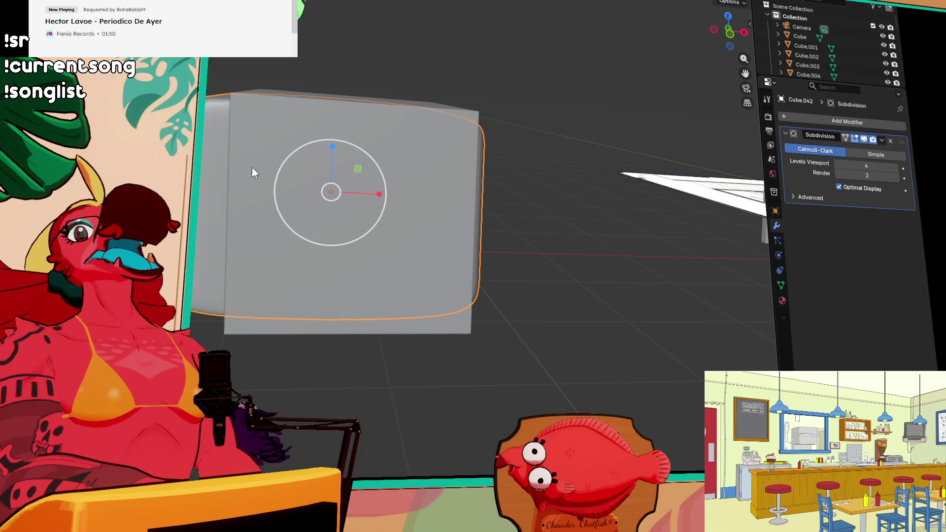
{"action": "mouse_move", "coordinate": [378, 197]}
{"action": "left_mouse_down"}
{"action": "mouse_move", "coordinate": [367, 193]}
{"action": "mouse_move", "coordinate": [413, 197]}
{"action": "left_mouse_up"}
{"action": "key", "text": "shift+space"}
{"action": "key", "text": "g"}
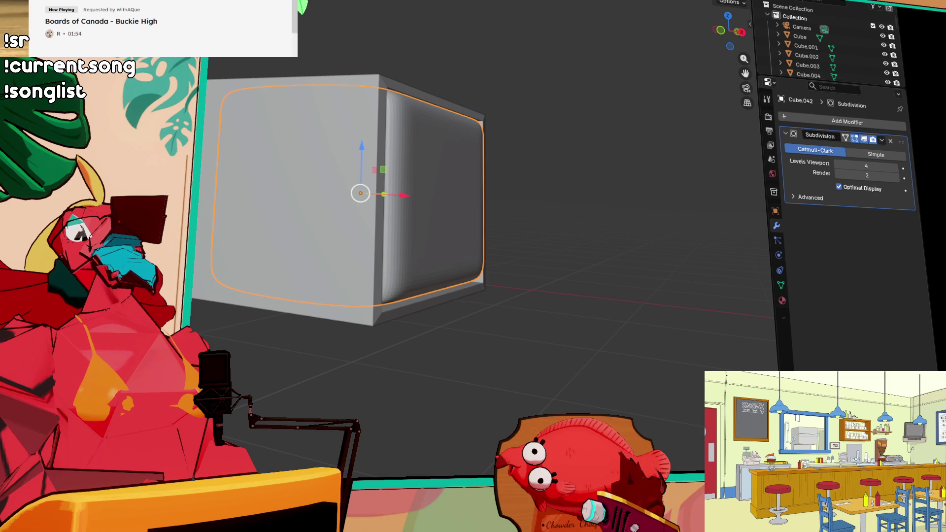
Step: Undo the subdivided rounded shape so the TV is a plain Cube.041 box again
{"action": "mouse_move", "coordinate": [365, 197]}
{"action": "middle_mouse_down"}
{"action": "mouse_move", "coordinate": [342, 198]}
{"action": "mouse_move", "coordinate": [323, 258]}
{"action": "mouse_move", "coordinate": [346, 246]}
{"action": "mouse_move", "coordinate": [302, 255]}
{"action": "mouse_move", "coordinate": [378, 246]}
{"action": "middle_mouse_up"}
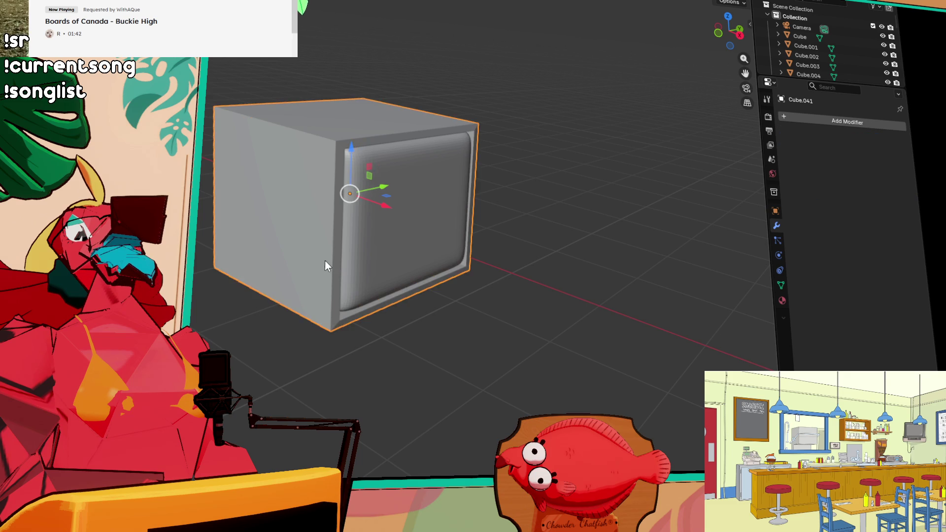
{"action": "key", "text": "ctrl+z"}
{"action": "mouse_move", "coordinate": [381, 235]}
{"action": "middle_mouse_down"}
{"action": "mouse_move", "coordinate": [456, 224]}
{"action": "mouse_move", "coordinate": [465, 238]}
{"action": "mouse_move", "coordinate": [355, 295]}
{"action": "mouse_move", "coordinate": [199, 234]}
{"action": "middle_mouse_up"}
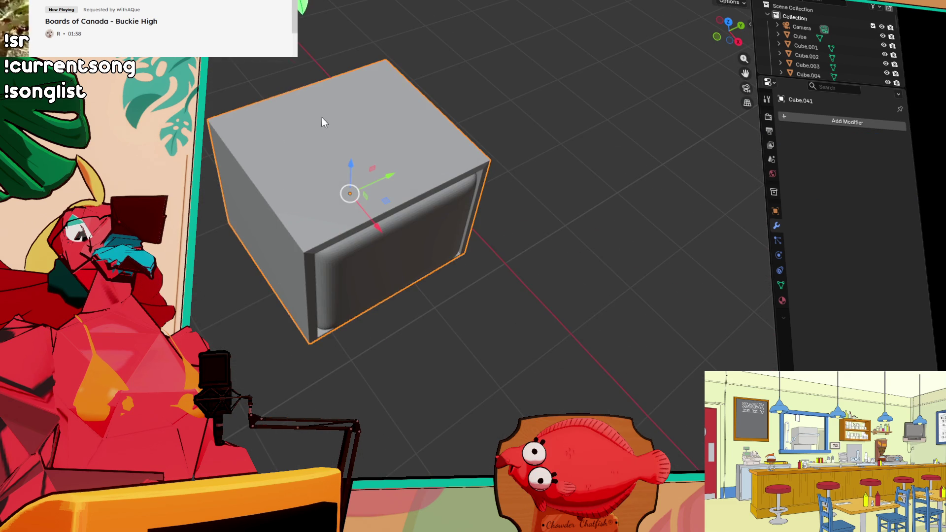
Step: In Edit Mode, clear the selection and select the box's front vertical edge
{"action": "key", "text": "Tab"}
{"action": "middle_click_drag", "start_coordinate": [244, 147], "coordinate": [276, 154]}
{"action": "left_click", "coordinate": [272, 160]}
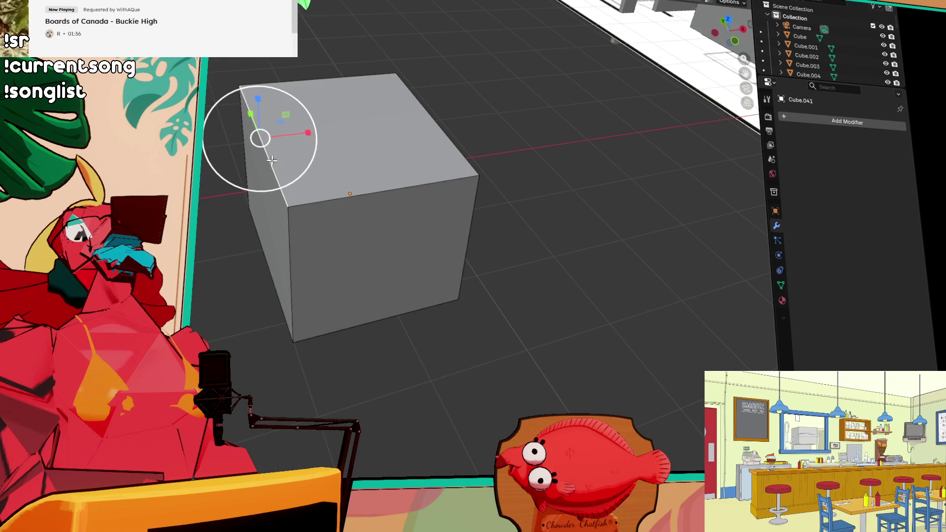
{"action": "key", "text": "alt+a"}
{"action": "mouse_move", "coordinate": [272, 162]}
{"action": "middle_mouse_down"}
{"action": "mouse_move", "coordinate": [313, 152]}
{"action": "mouse_move", "coordinate": [357, 163]}
{"action": "middle_mouse_up"}
{"action": "left_click", "coordinate": [389, 189]}
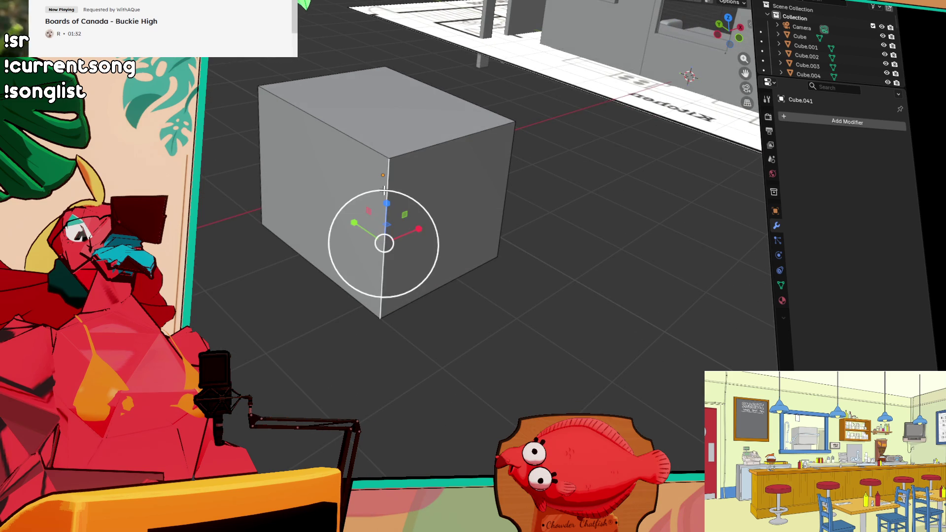
{"action": "middle_click_drag", "start_coordinate": [385, 156], "coordinate": [313, 262]}
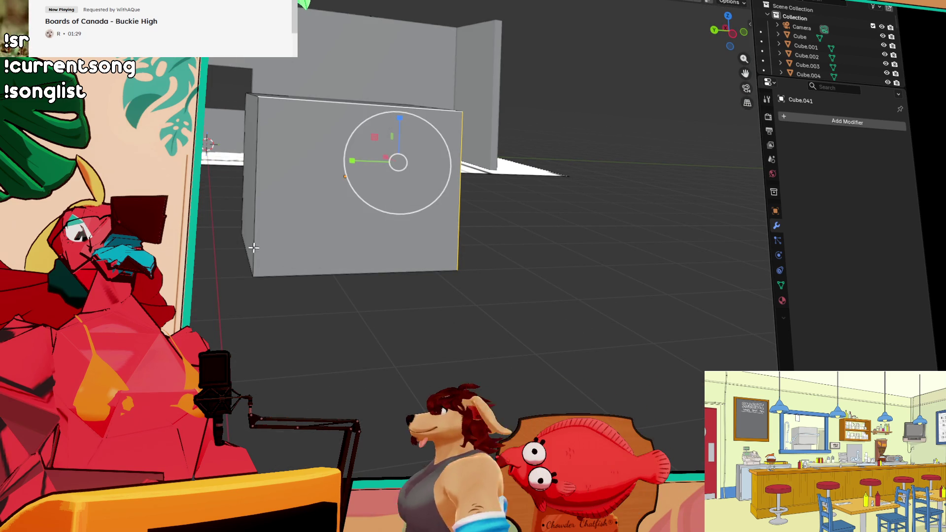
Step: Select the TV box's front face in face-select mode
{"action": "left_click", "coordinate": [281, 274], "text": "shift"}
{"action": "key", "text": "3"}
{"action": "middle_click_drag", "start_coordinate": [342, 183], "coordinate": [386, 184]}
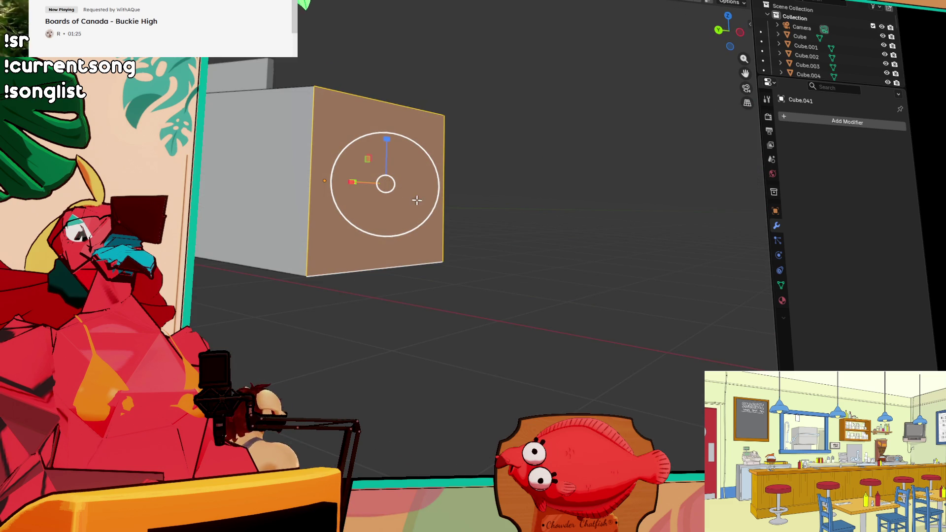
{"action": "left_click", "coordinate": [473, 242]}
{"action": "left_click", "coordinate": [380, 257]}
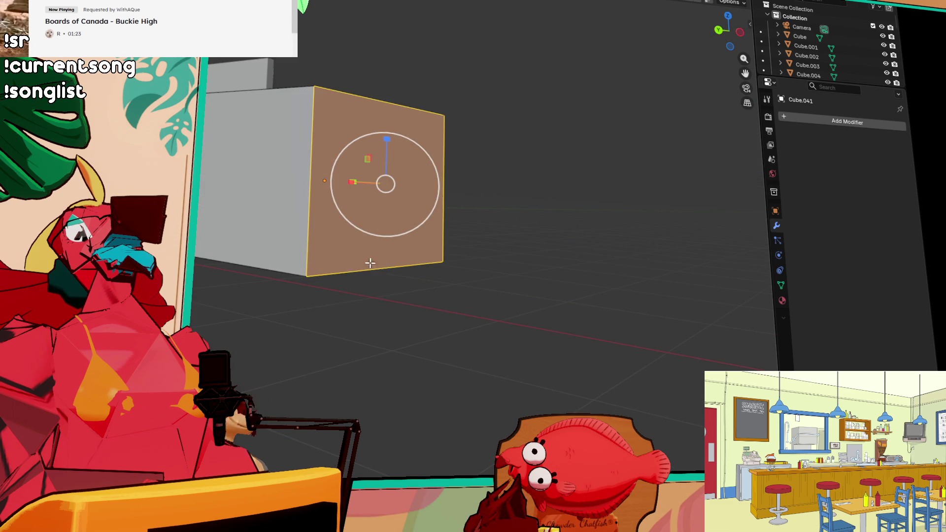
Step: Try scaling the front face, then undo and cancel the resize
{"action": "key", "text": "s"}
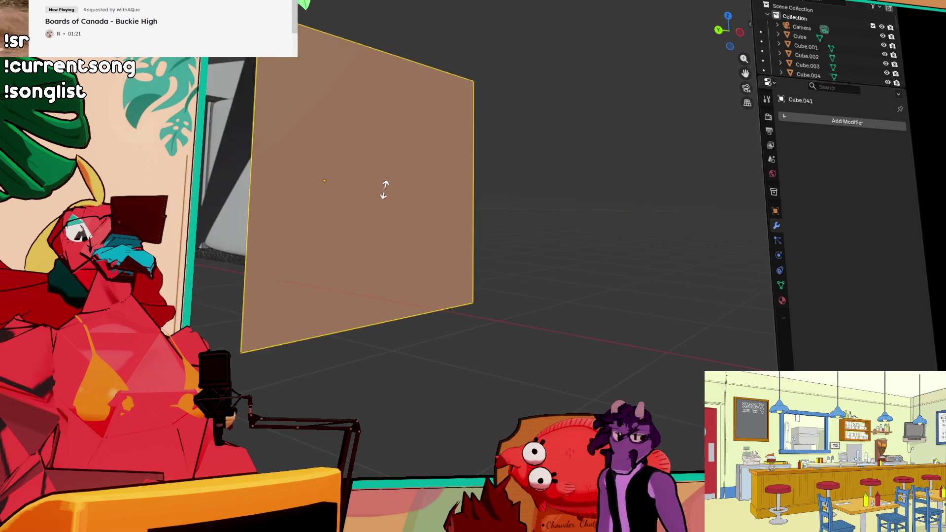
{"action": "left_click", "coordinate": [380, 194]}
{"action": "key", "text": "ctrl+z"}
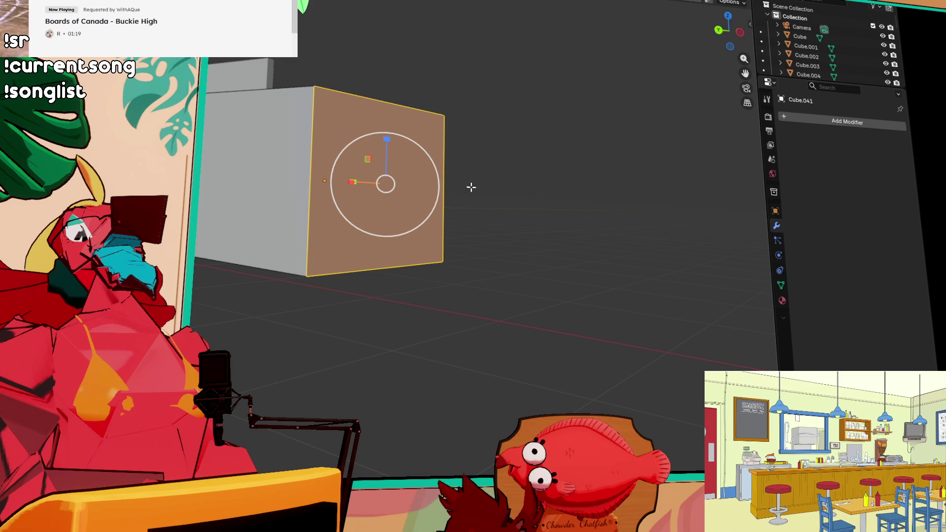
{"action": "key", "text": "s"}
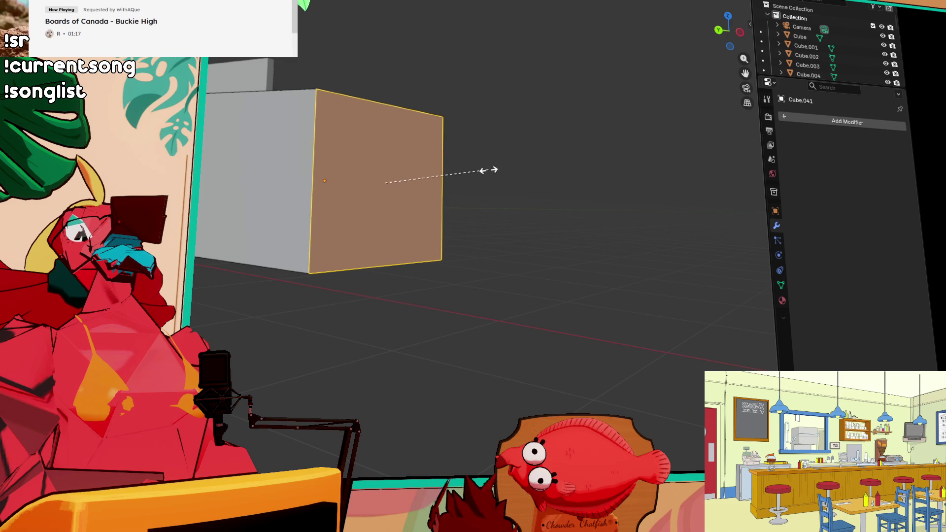
{"action": "key", "text": "Escape"}
{"action": "mouse_move", "coordinate": [483, 171]}
{"action": "middle_mouse_down"}
{"action": "mouse_move", "coordinate": [444, 171]}
{"action": "mouse_move", "coordinate": [505, 160]}
{"action": "mouse_move", "coordinate": [495, 97]}
{"action": "mouse_move", "coordinate": [493, 167]}
{"action": "mouse_move", "coordinate": [583, 171]}
{"action": "mouse_move", "coordinate": [553, 167]}
{"action": "mouse_move", "coordinate": [559, 234]}
{"action": "mouse_move", "coordinate": [568, 228]}
{"action": "mouse_move", "coordinate": [568, 214]}
{"action": "mouse_move", "coordinate": [592, 205]}
{"action": "mouse_move", "coordinate": [538, 210]}
{"action": "middle_mouse_up"}
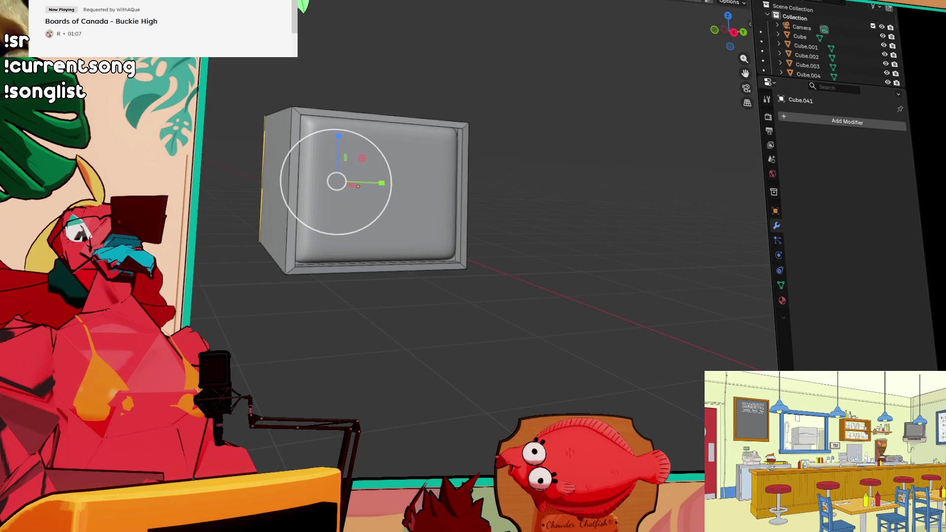
Step: Shrink the rounded screen panel along Z, then select the TV frame for mesh editing
{"action": "left_click", "coordinate": [338, 219]}
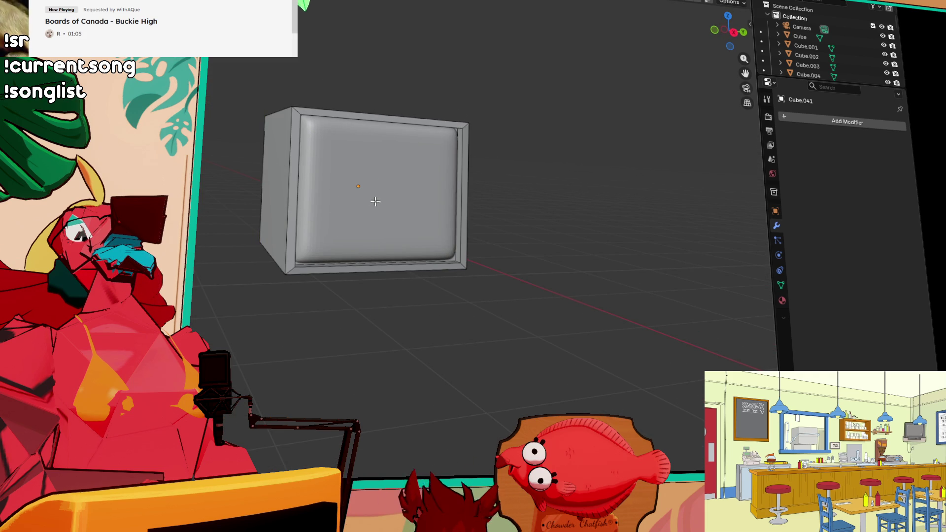
{"action": "left_click", "coordinate": [376, 201]}
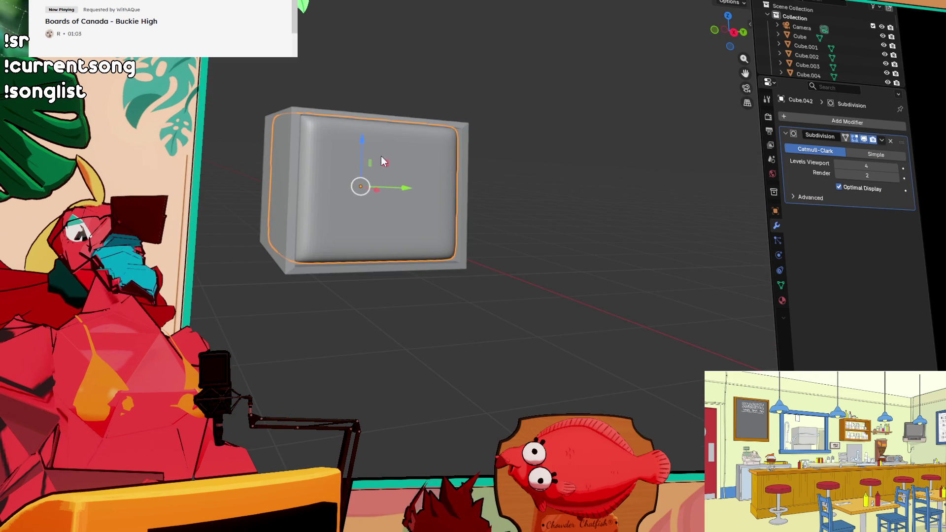
{"action": "left_click_drag", "start_coordinate": [363, 140], "coordinate": [376, 142]}
{"action": "mouse_move", "coordinate": [377, 143]}
{"action": "middle_mouse_down"}
{"action": "mouse_move", "coordinate": [441, 162]}
{"action": "mouse_move", "coordinate": [416, 162]}
{"action": "middle_mouse_up"}
{"action": "scroll", "coordinate": [425, 202], "scroll_direction": "up", "scroll_amount": 2}
{"action": "scroll", "coordinate": [425, 203], "scroll_direction": "up", "scroll_amount": 1}
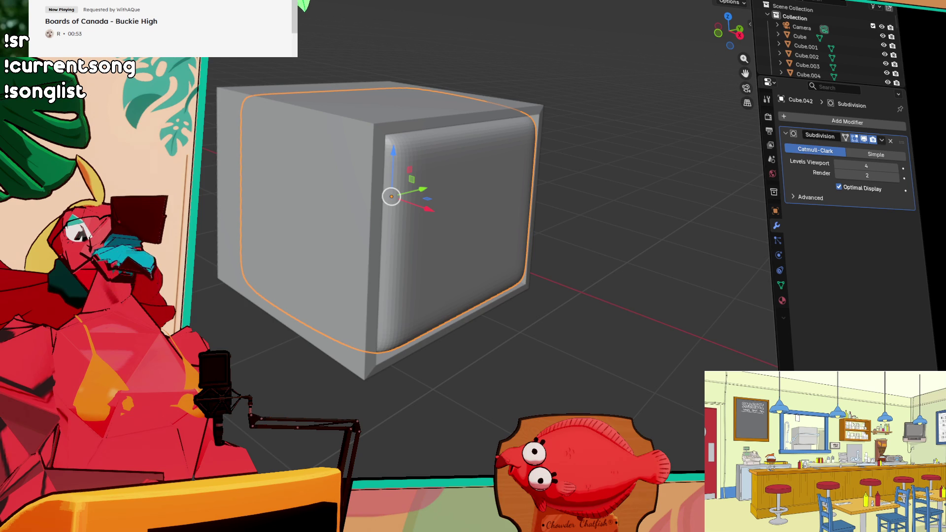
{"action": "mouse_move", "coordinate": [412, 254]}
{"action": "middle_mouse_down"}
{"action": "mouse_move", "coordinate": [407, 221]}
{"action": "mouse_move", "coordinate": [406, 258]}
{"action": "middle_mouse_up"}
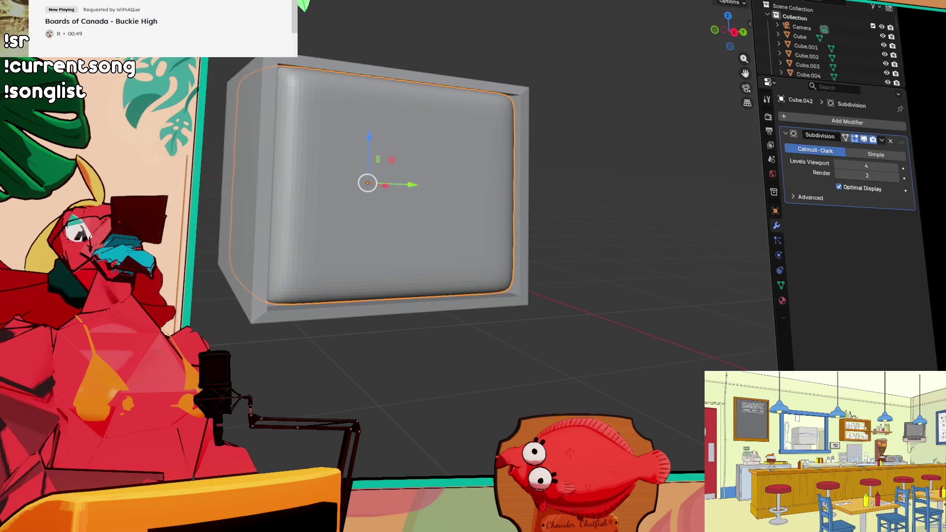
{"action": "mouse_move", "coordinate": [370, 141]}
{"action": "left_mouse_down"}
{"action": "mouse_move", "coordinate": [362, 136]}
{"action": "mouse_move", "coordinate": [369, 120]}
{"action": "left_mouse_up"}
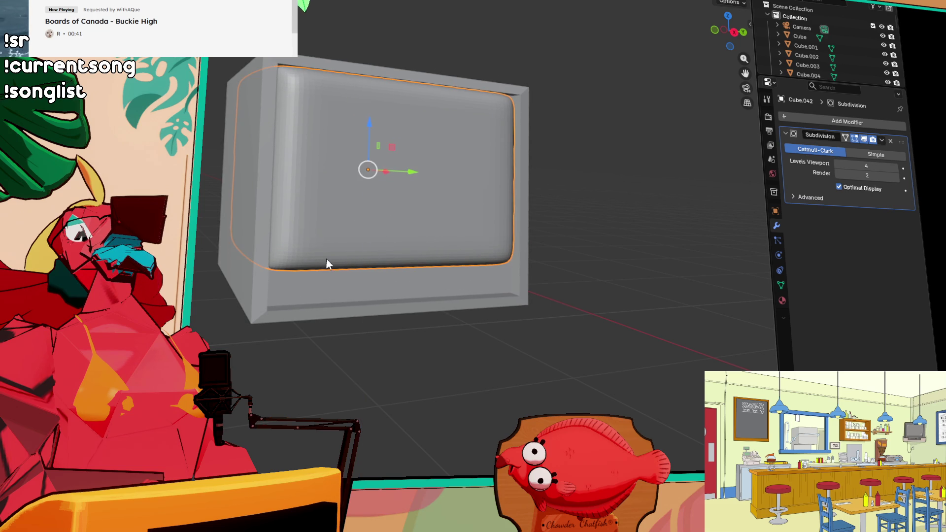
{"action": "left_click", "coordinate": [308, 312]}
{"action": "key", "text": "Tab"}
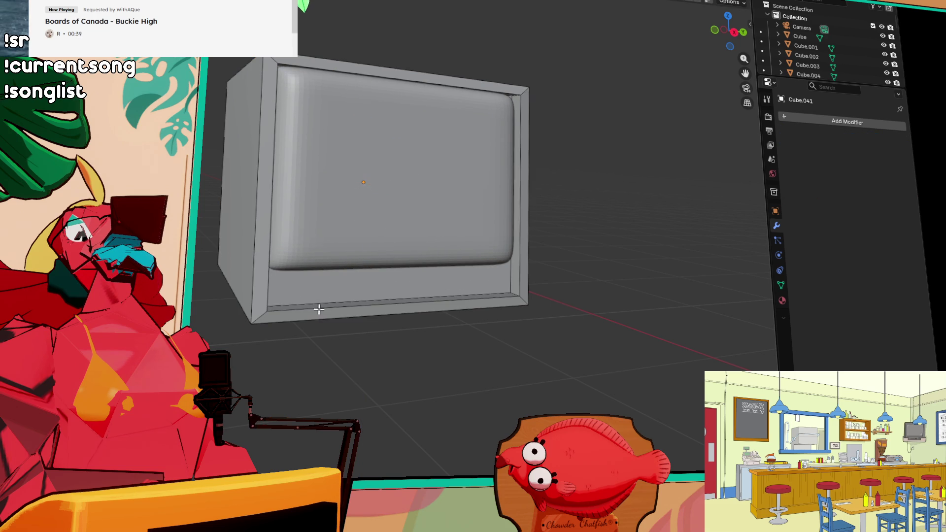
Step: Select the frame's bottom edge strip and raise it up to the screen
{"action": "left_click", "coordinate": [320, 306], "text": "alt"}
{"action": "left_click", "coordinate": [329, 307], "text": "alt+shift"}
{"action": "left_click", "coordinate": [332, 306], "text": "alt"}
{"action": "left_click", "coordinate": [332, 306], "text": "alt+shift"}
{"action": "left_click", "coordinate": [332, 305], "text": "ctrl+alt"}
{"action": "left_click_drag", "start_coordinate": [410, 262], "coordinate": [408, 224]}
{"action": "mouse_move", "coordinate": [408, 224]}
{"action": "middle_mouse_down"}
{"action": "mouse_move", "coordinate": [442, 224]}
{"action": "mouse_move", "coordinate": [288, 336]}
{"action": "middle_mouse_up"}
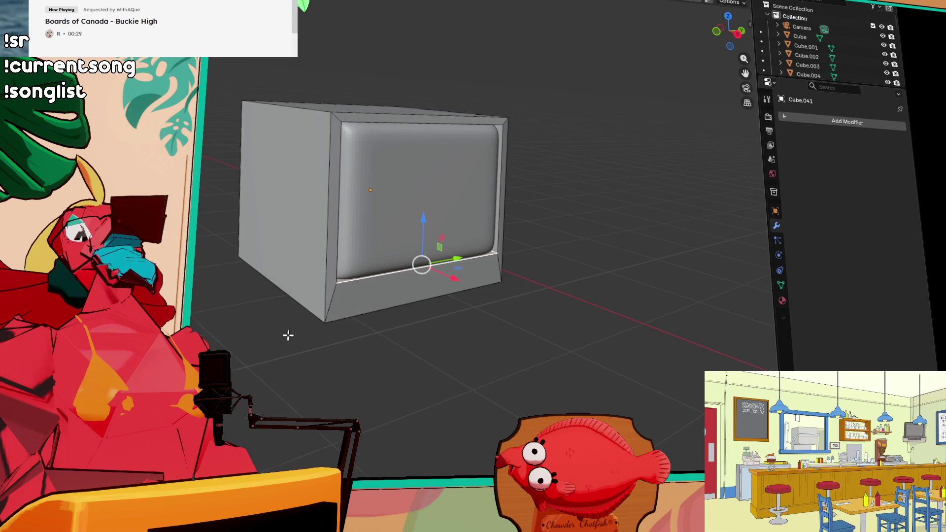
{"action": "scroll", "coordinate": [298, 331], "scroll_direction": "up", "scroll_amount": 1}
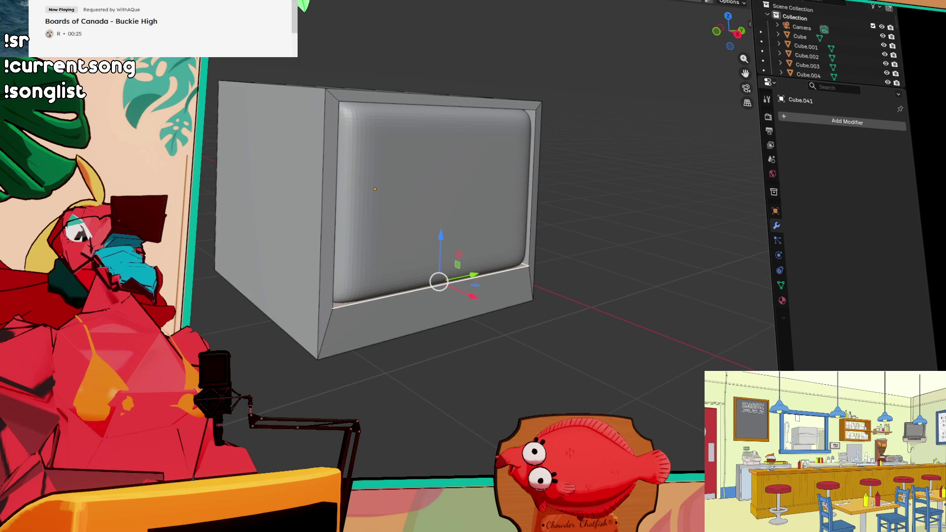
Step: Draw a new flat box, Cube.043, across the TV's lower front
{"action": "key", "text": "Tab"}
{"action": "key", "text": "w"}
{"action": "mouse_move", "coordinate": [340, 338]}
{"action": "left_mouse_down"}
{"action": "mouse_move", "coordinate": [413, 299]}
{"action": "mouse_move", "coordinate": [444, 297]}
{"action": "left_mouse_up"}
{"action": "left_click", "coordinate": [523, 302]}
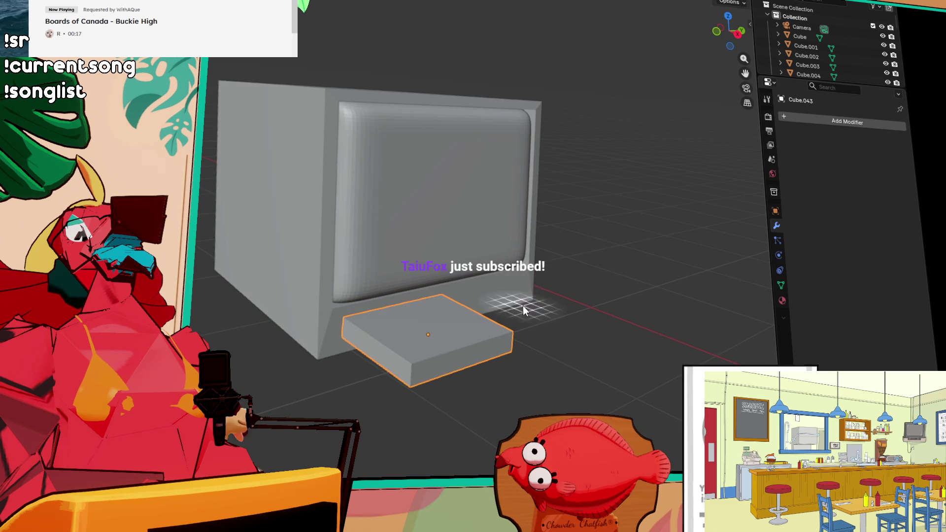
Step: Slide the flat Cube.043 slab along X into the TV's lower front strip
{"action": "key", "text": "shift+space"}
{"action": "key", "text": "g"}
{"action": "left_click", "coordinate": [454, 340]}
{"action": "mouse_move", "coordinate": [454, 340]}
{"action": "left_mouse_down"}
{"action": "mouse_move", "coordinate": [403, 321]}
{"action": "mouse_move", "coordinate": [480, 310]}
{"action": "left_mouse_up"}
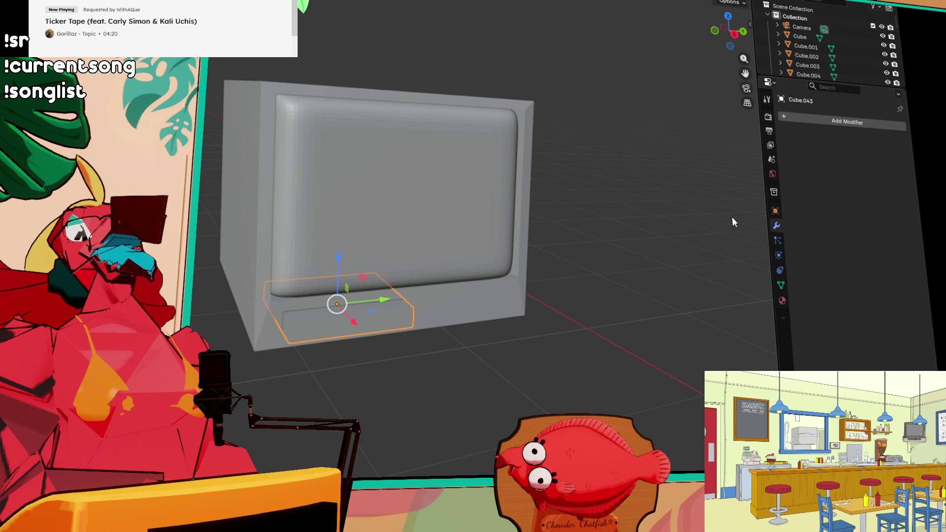
{"action": "mouse_move", "coordinate": [737, 284]}
{"action": "middle_mouse_down"}
{"action": "mouse_move", "coordinate": [737, 273]}
{"action": "mouse_move", "coordinate": [717, 289]}
{"action": "middle_mouse_up"}
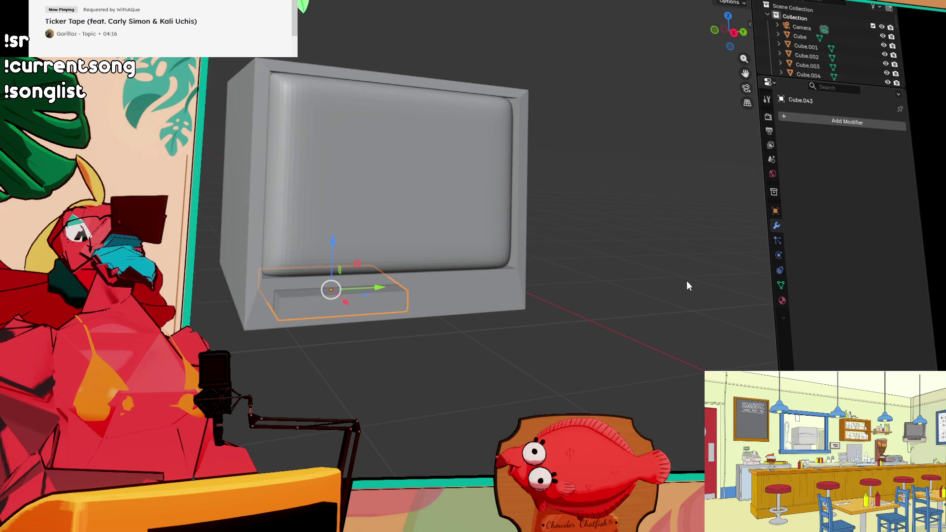
Step: Add a Boolean modifier to the TV body
{"action": "left_click", "coordinate": [485, 300]}
{"action": "left_click", "coordinate": [848, 122]}
{"action": "mouse_move", "coordinate": [863, 123]}
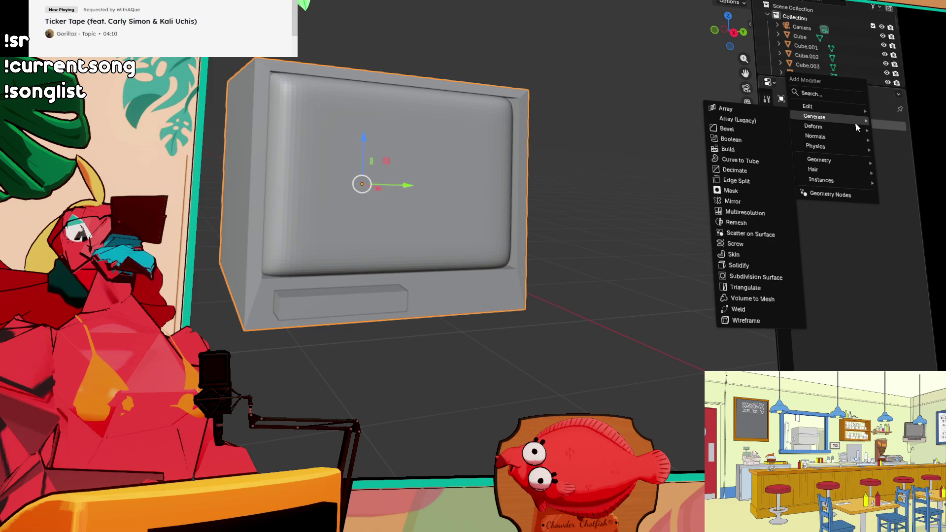
{"action": "mouse_move", "coordinate": [853, 130]}
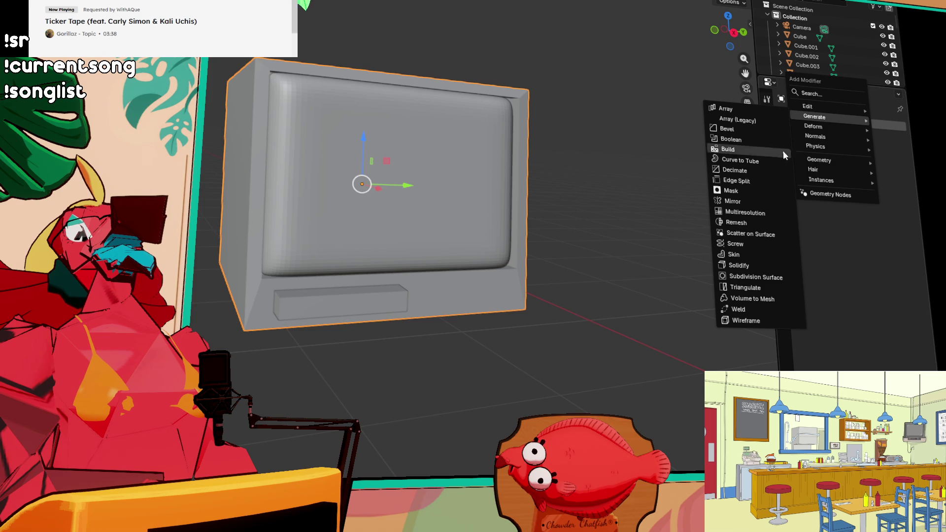
{"action": "left_click", "coordinate": [733, 141]}
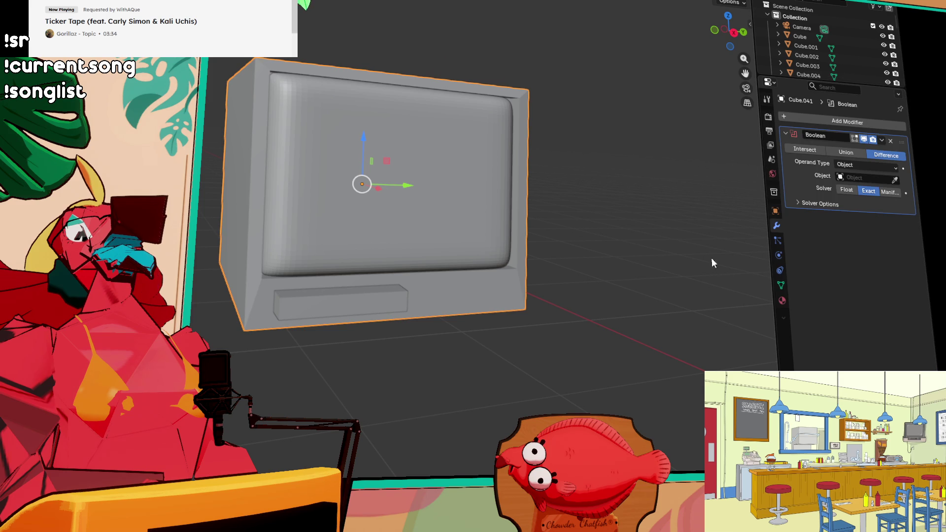
Step: Pick Cube.043 as the Boolean Difference cutter and apply the modifier
{"action": "middle_click_drag", "start_coordinate": [342, 296], "coordinate": [425, 326]}
{"action": "left_click", "coordinate": [412, 324], "text": "shift"}
{"action": "left_click", "coordinate": [485, 298]}
{"action": "left_click", "coordinate": [895, 180]}
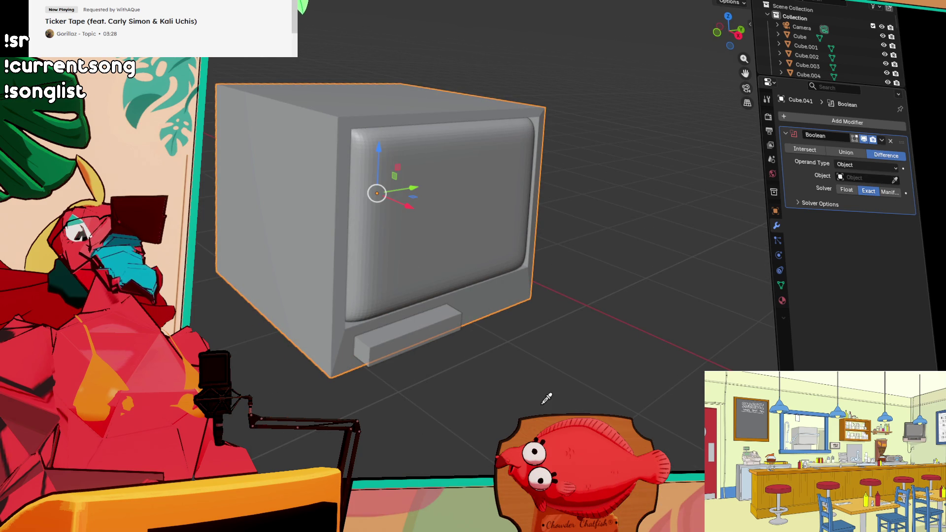
{"action": "left_click", "coordinate": [401, 326]}
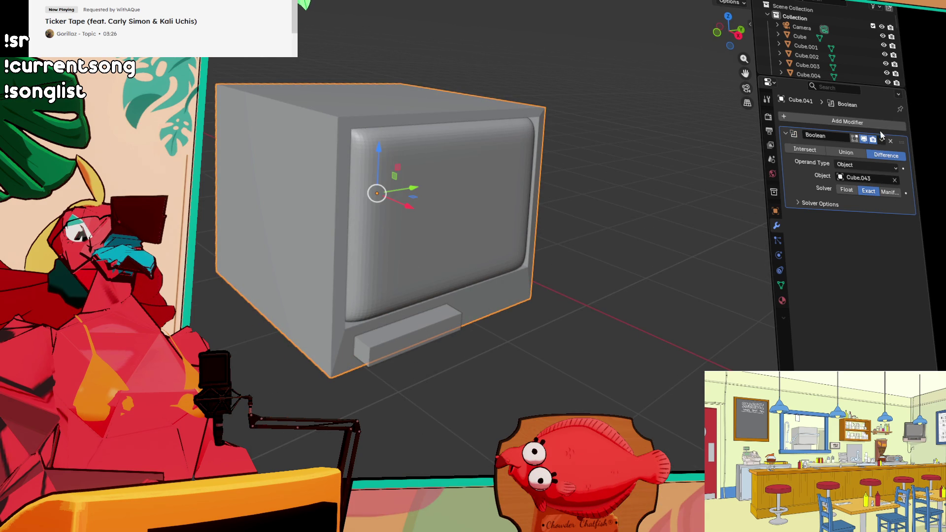
{"action": "left_click", "coordinate": [889, 141]}
Step: Delete the Cube.043 bar
{"action": "left_click", "coordinate": [416, 324]}
{"action": "key", "text": "x"}
{"action": "left_click", "coordinate": [403, 309]}
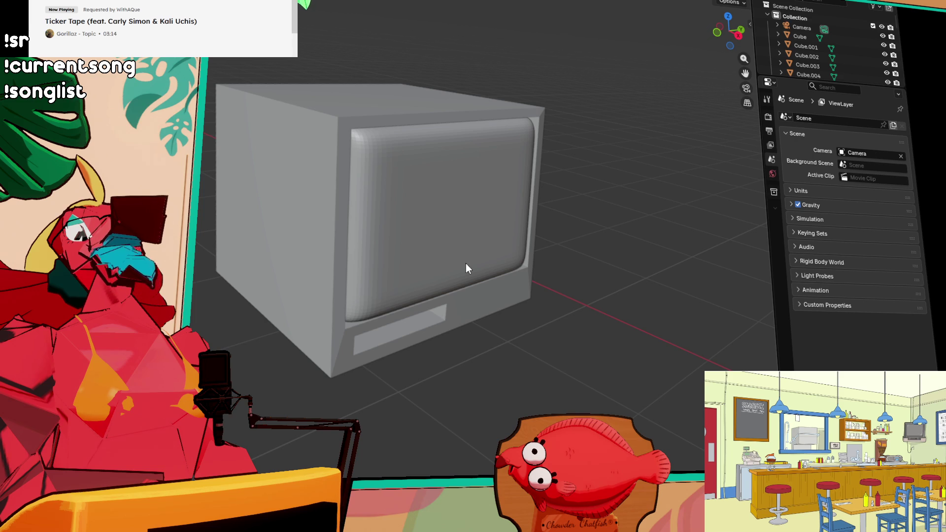
Step: Draw a wide thin slab, Cube.043, on the ground beneath the TV
{"action": "mouse_move", "coordinate": [619, 256]}
{"action": "middle_mouse_down"}
{"action": "mouse_move", "coordinate": [604, 235]}
{"action": "mouse_move", "coordinate": [641, 244]}
{"action": "mouse_move", "coordinate": [609, 245]}
{"action": "mouse_move", "coordinate": [592, 201]}
{"action": "mouse_move", "coordinate": [553, 239]}
{"action": "middle_mouse_up"}
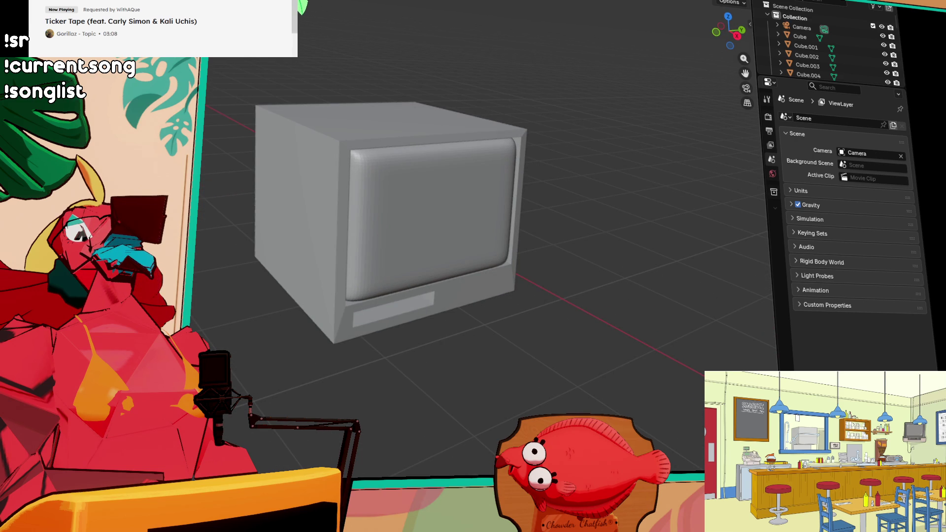
{"action": "mouse_move", "coordinate": [225, 247]}
{"action": "left_mouse_down"}
{"action": "mouse_move", "coordinate": [538, 320]}
{"action": "mouse_move", "coordinate": [539, 288]}
{"action": "mouse_move", "coordinate": [535, 296]}
{"action": "left_mouse_up"}
{"action": "left_click", "coordinate": [537, 307]}
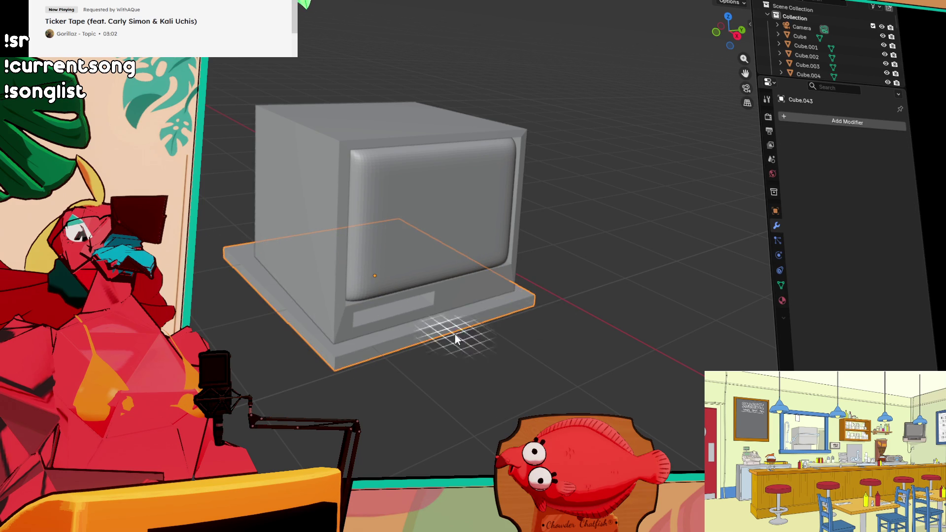
Step: Add a loop cut across the base slab, then shift the slab slightly along Y
{"action": "key", "text": "Tab"}
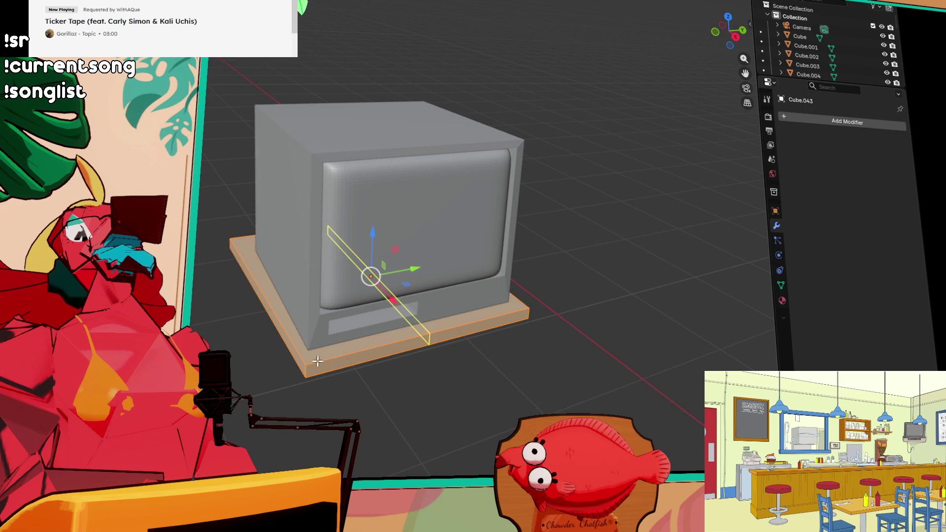
{"action": "key", "text": "alt+a"}
{"action": "key", "text": "ctrl+r"}
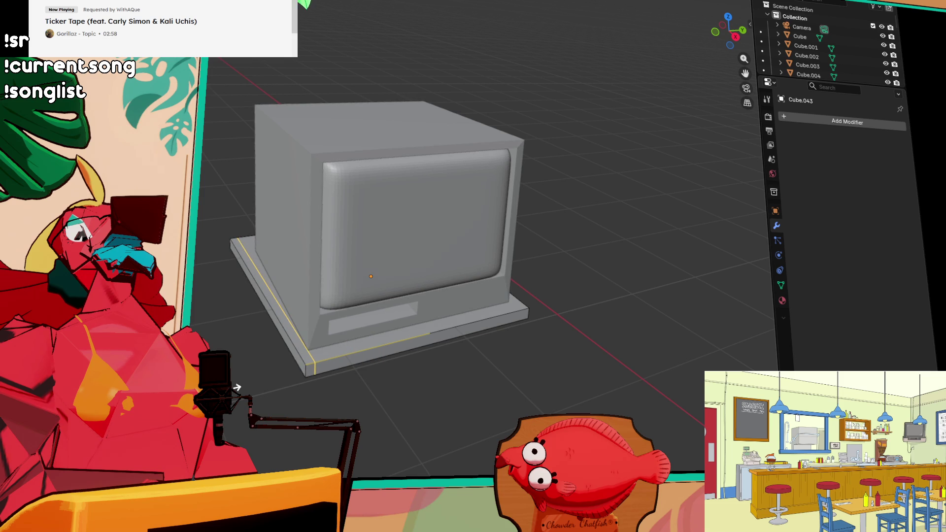
{"action": "middle_click_drag", "start_coordinate": [562, 319], "coordinate": [497, 345]}
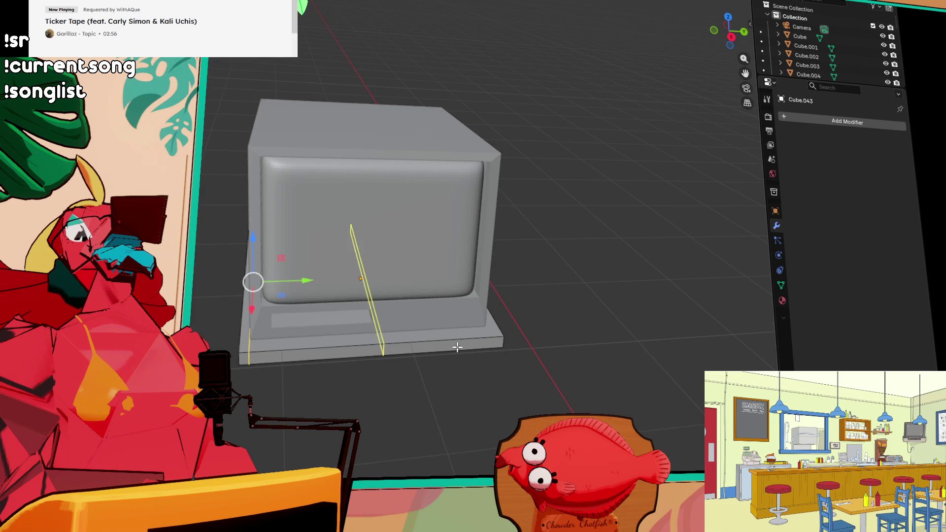
{"action": "left_click", "coordinate": [567, 343]}
{"action": "middle_click_drag", "start_coordinate": [568, 343], "coordinate": [528, 321]}
{"action": "key", "text": "Tab"}
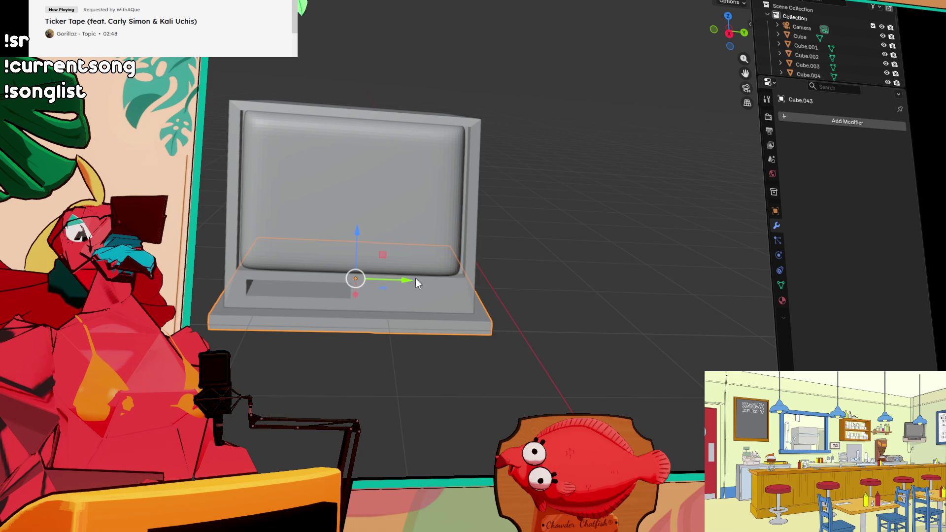
{"action": "left_click_drag", "start_coordinate": [406, 280], "coordinate": [416, 316]}
Step: Add another loop cut around the base slab
{"action": "key", "text": "Tab"}
{"action": "middle_click_drag", "start_coordinate": [416, 316], "coordinate": [449, 331]}
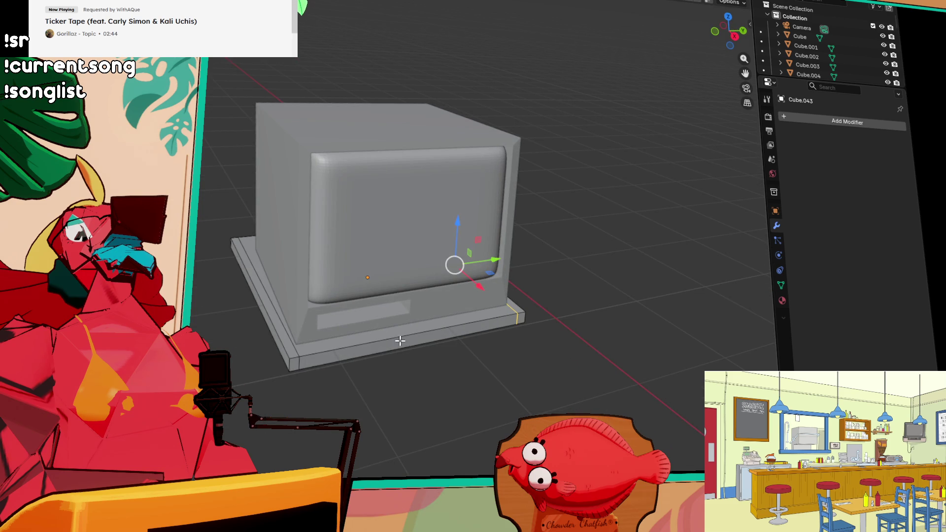
{"action": "left_click", "coordinate": [324, 386]}
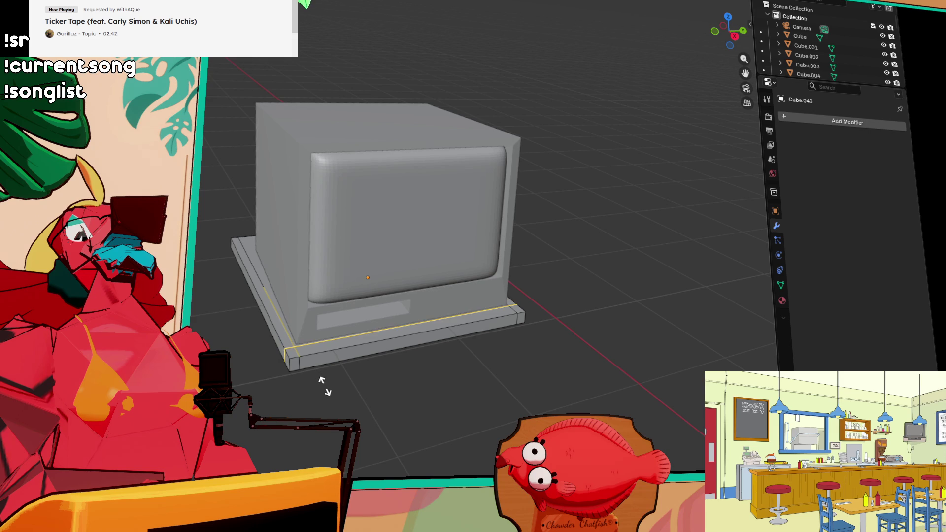
{"action": "left_click", "coordinate": [326, 387]}
Step: Add two parallel edge loops across the base's front, leaving them unslid
{"action": "key", "text": "ctrl+r"}
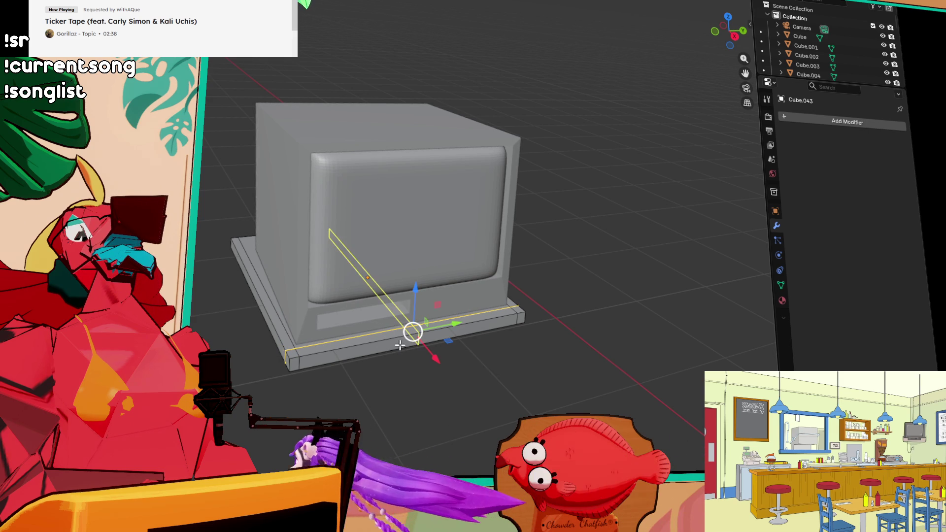
{"action": "scroll", "coordinate": [418, 341], "scroll_direction": "up", "scroll_amount": 1}
{"action": "left_click", "coordinate": [413, 339]}
{"action": "right_click", "coordinate": [409, 328]}
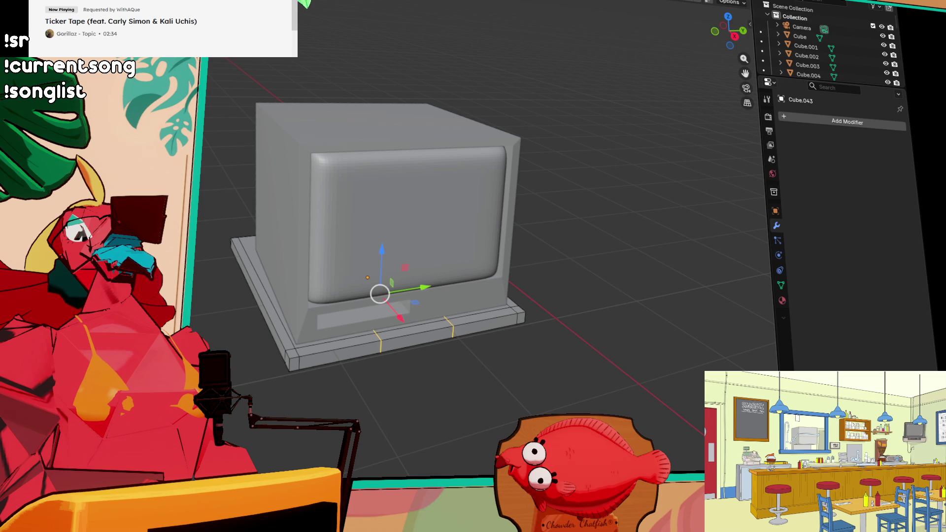
{"action": "middle_click_drag", "start_coordinate": [598, 351], "coordinate": [602, 339]}
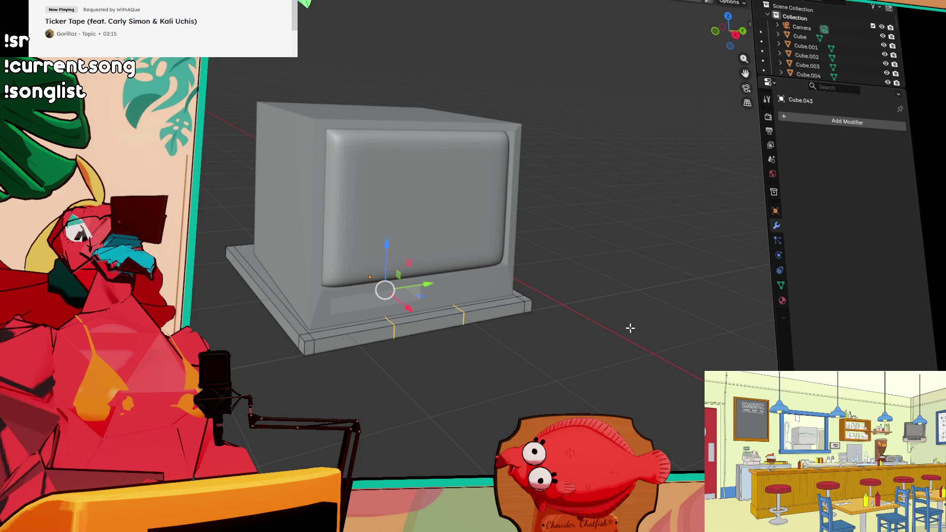
{"action": "middle_click_drag", "start_coordinate": [325, 340], "coordinate": [313, 347]}
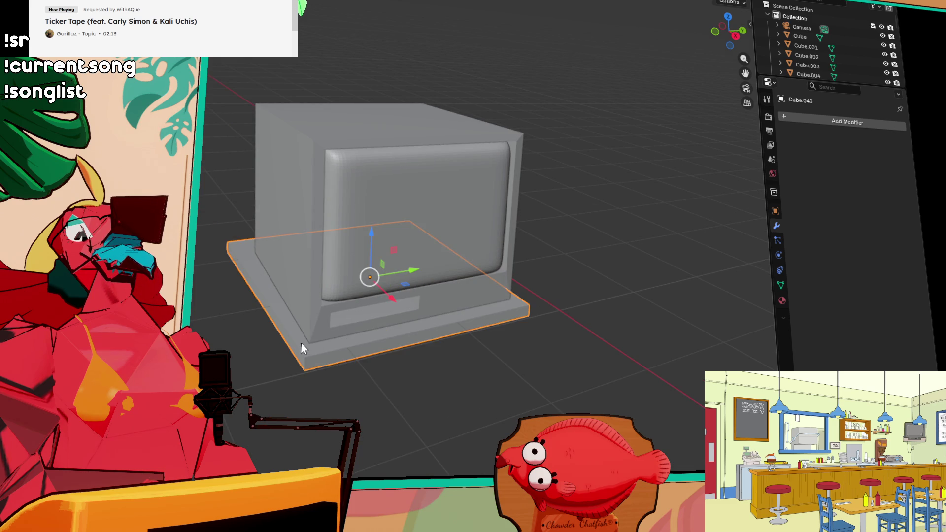
Step: Select the base's left, front, corner and right edge strips and raise them along Z into a rim
{"action": "left_click", "coordinate": [302, 344]}
{"action": "left_click", "coordinate": [304, 347]}
{"action": "left_click", "coordinate": [305, 351]}
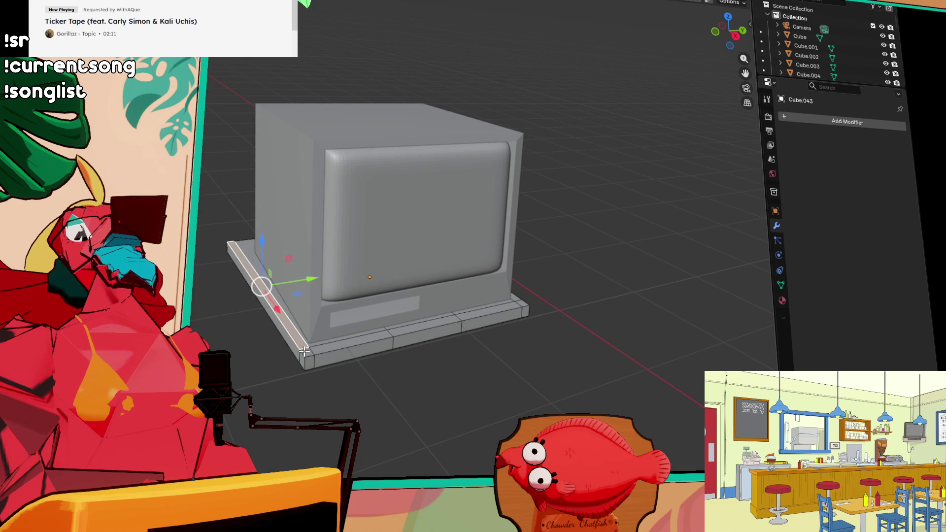
{"action": "left_click", "coordinate": [340, 348], "text": "shift"}
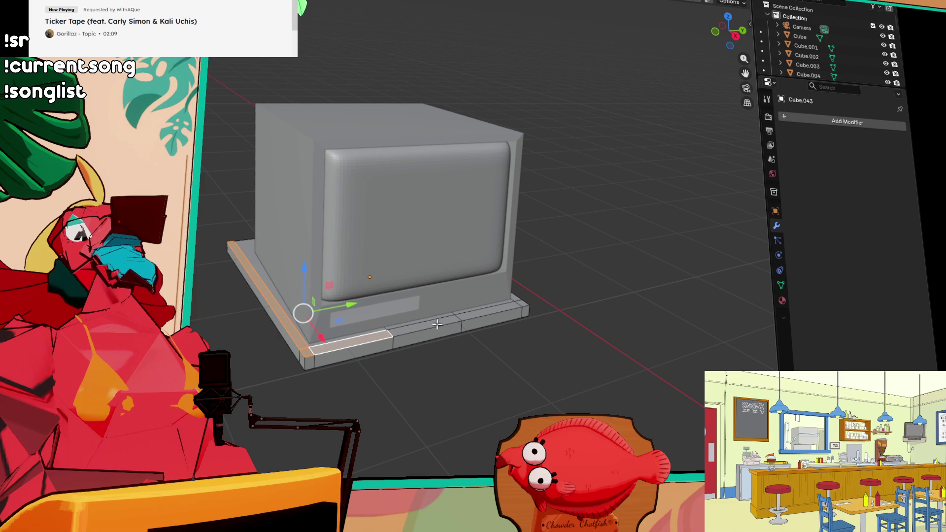
{"action": "middle_click_drag", "start_coordinate": [575, 359], "coordinate": [487, 352]}
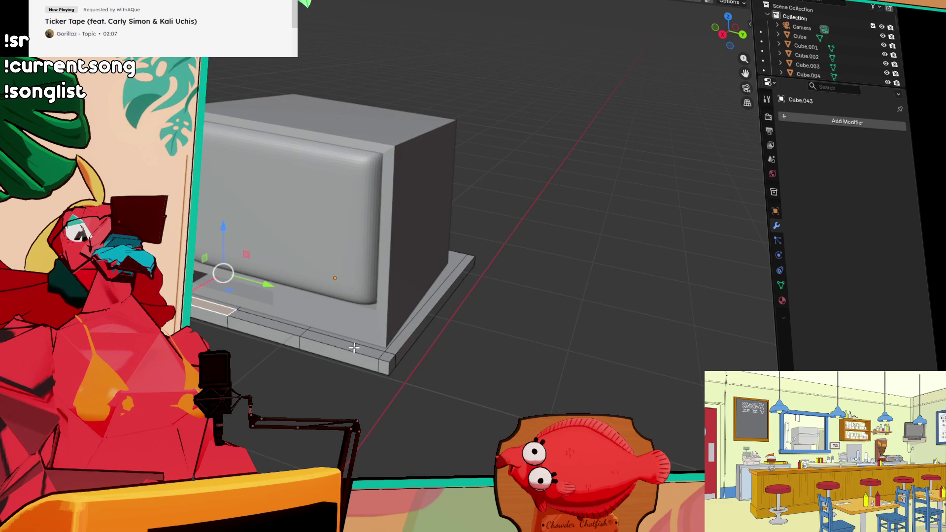
{"action": "left_click", "coordinate": [381, 355], "text": "shift"}
{"action": "left_click", "coordinate": [386, 356], "text": "shift"}
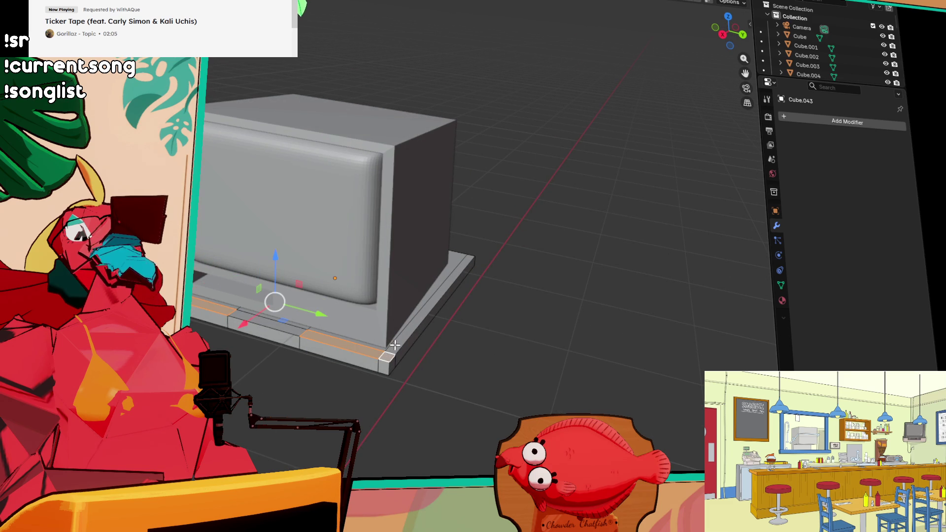
{"action": "left_click", "coordinate": [400, 350], "text": "shift"}
{"action": "middle_click_drag", "start_coordinate": [419, 316], "coordinate": [429, 309]}
{"action": "key", "text": "g"}
{"action": "key", "text": "z"}
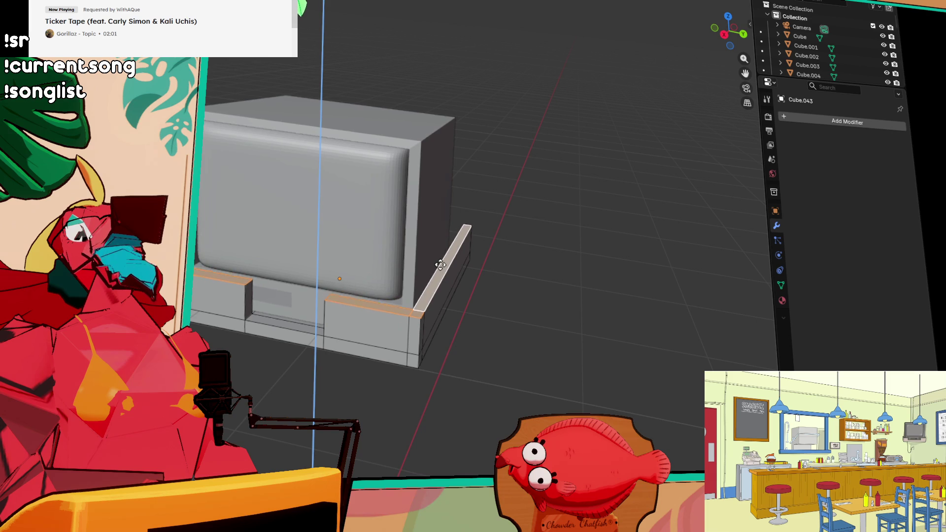
{"action": "left_click", "coordinate": [440, 263]}
Step: Move the TV body down onto the raised base
{"action": "key", "text": "KP_3"}
{"action": "middle_click_drag", "start_coordinate": [437, 267], "coordinate": [430, 281]}
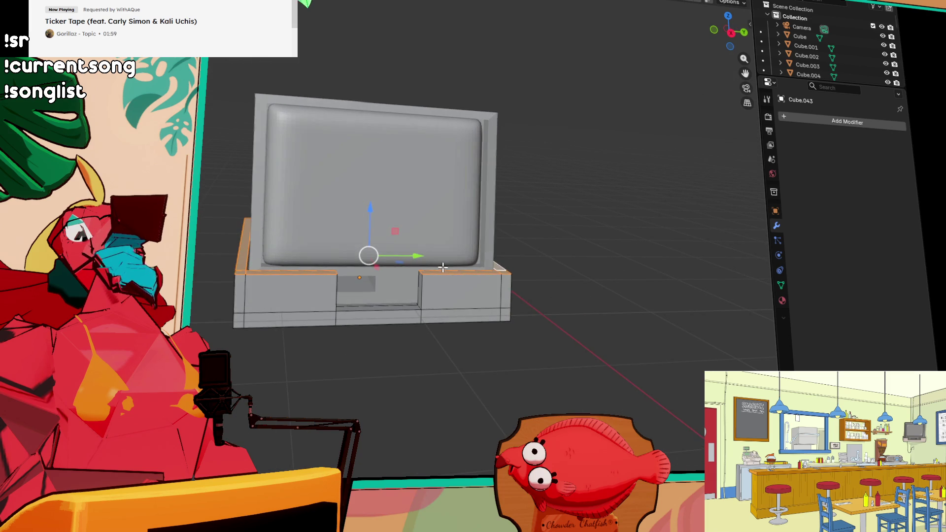
{"action": "scroll", "coordinate": [395, 309], "scroll_direction": "up", "scroll_amount": 3}
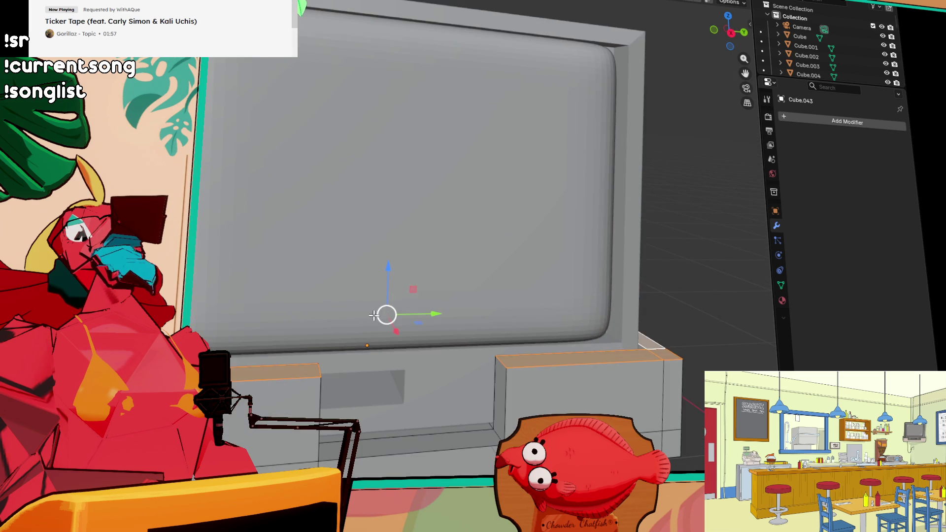
{"action": "scroll", "coordinate": [365, 355], "scroll_direction": "down", "scroll_amount": 1}
{"action": "scroll", "coordinate": [389, 345], "scroll_direction": "down", "scroll_amount": 4}
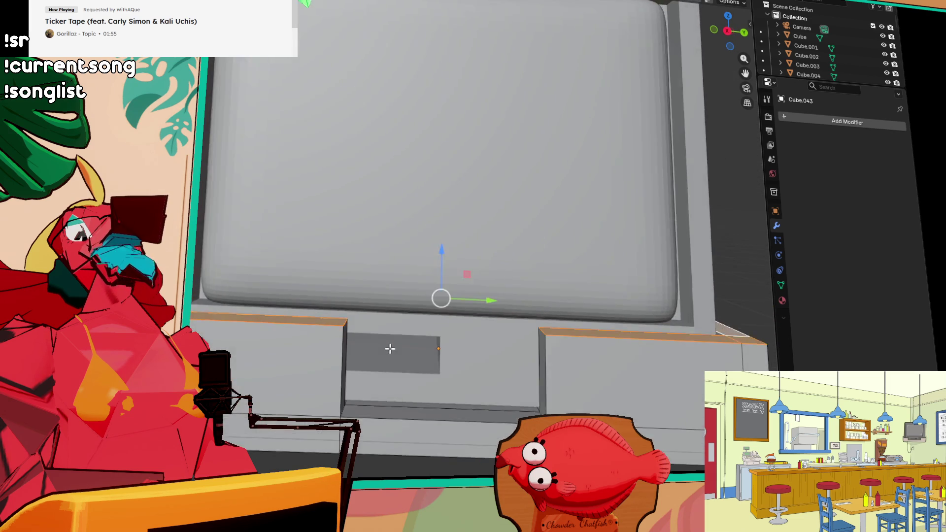
{"action": "scroll", "coordinate": [443, 344], "scroll_direction": "up", "scroll_amount": 1}
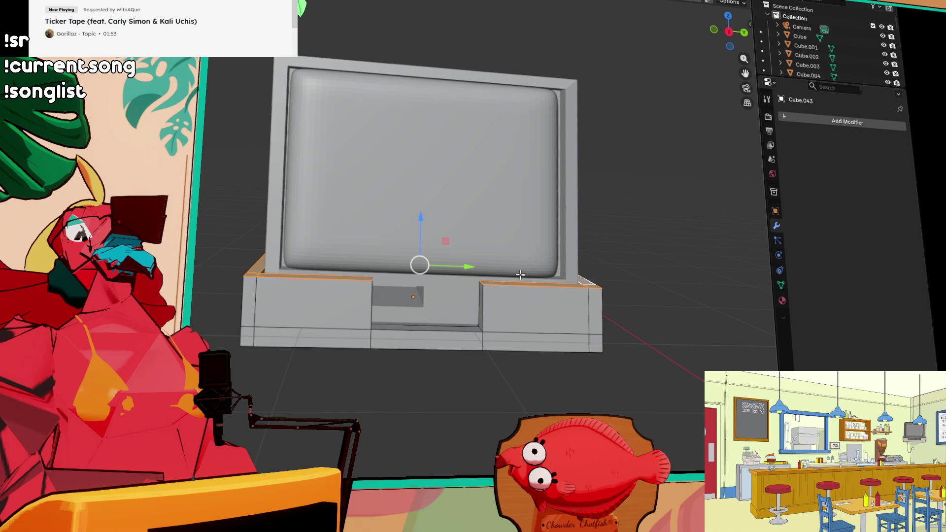
{"action": "left_click_drag", "start_coordinate": [450, 242], "coordinate": [432, 291]}
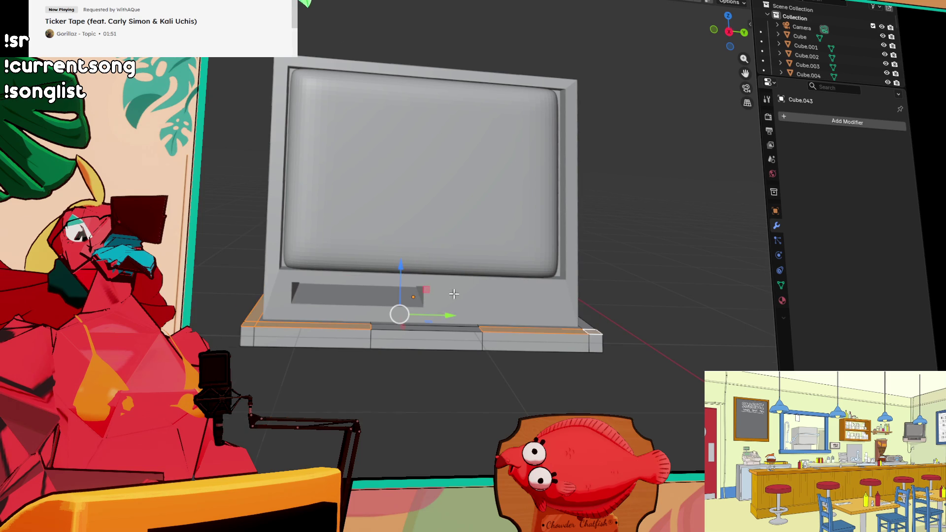
Step: Inspect the seated TV from its sides and front, cancelling an attempted lift
{"action": "middle_click_drag", "start_coordinate": [458, 292], "coordinate": [501, 373]}
{"action": "middle_click_drag", "start_coordinate": [434, 353], "coordinate": [326, 298]}
{"action": "left_click_drag", "start_coordinate": [386, 281], "coordinate": [387, 269]}
{"action": "right_click", "coordinate": [387, 268]}
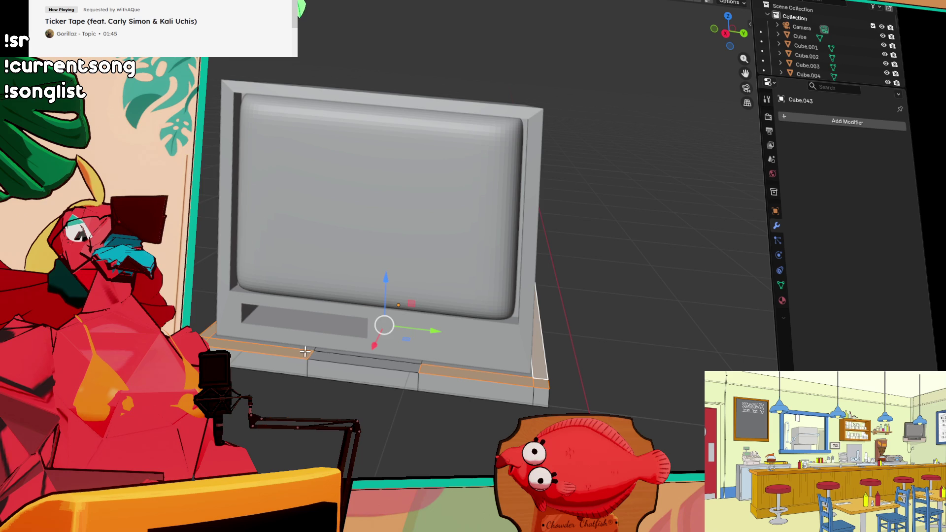
{"action": "middle_click_drag", "start_coordinate": [389, 316], "coordinate": [507, 294]}
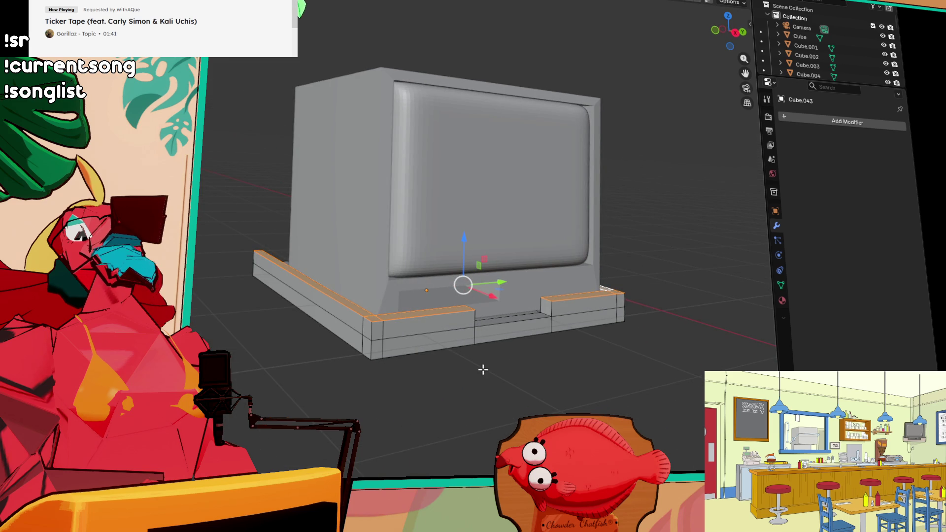
{"action": "mouse_move", "coordinate": [570, 409]}
{"action": "middle_mouse_down"}
{"action": "mouse_move", "coordinate": [649, 429]}
{"action": "mouse_move", "coordinate": [547, 413]}
{"action": "mouse_move", "coordinate": [577, 403]}
{"action": "middle_mouse_up"}
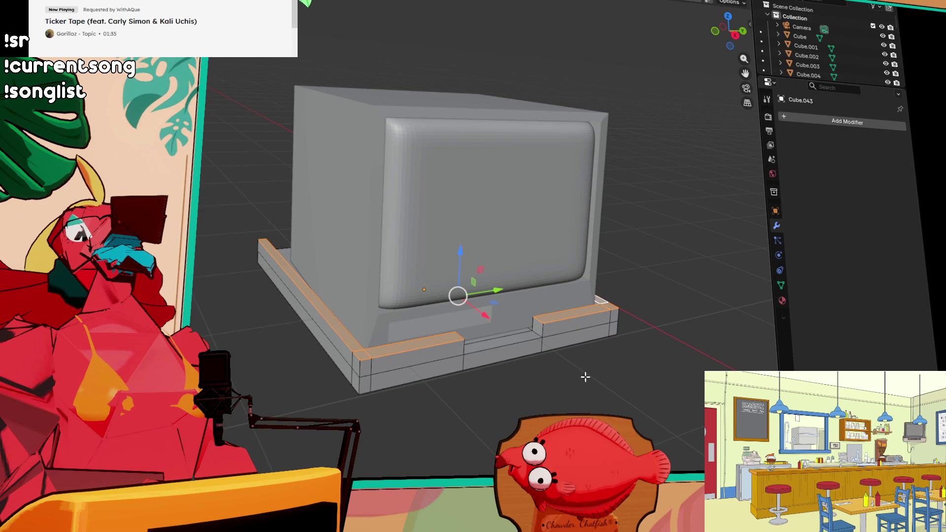
{"action": "scroll", "coordinate": [585, 377], "scroll_direction": "down", "scroll_amount": 2}
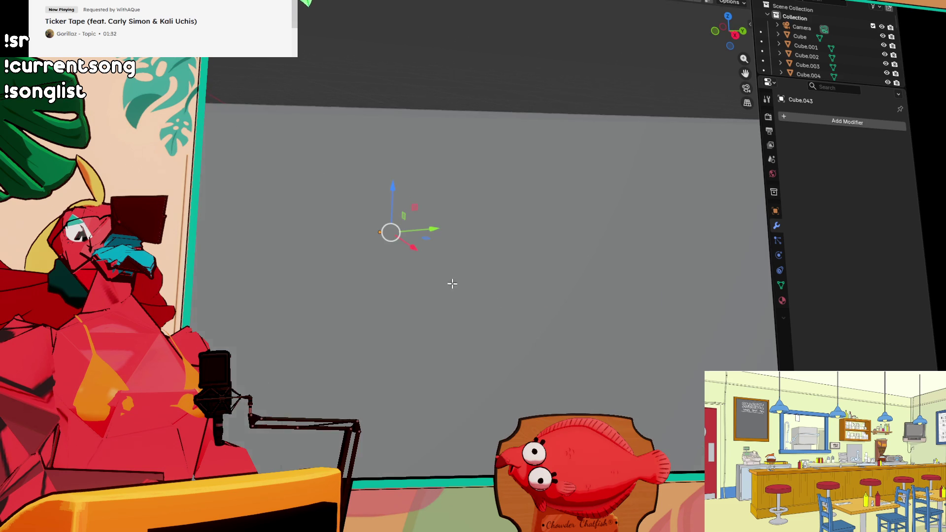
{"action": "middle_click_drag", "start_coordinate": [450, 280], "coordinate": [386, 241]}
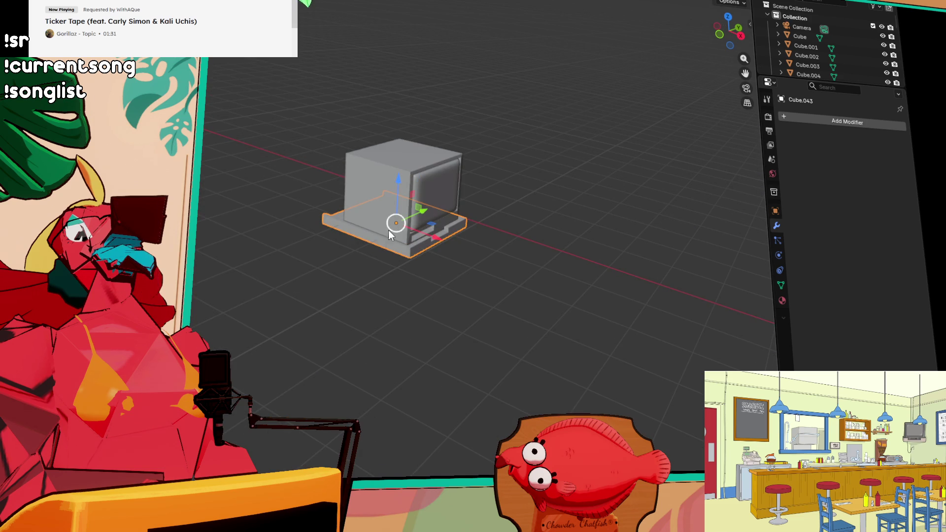
Step: Isolate the TV and base in local view and apply Cube.042's Subdivision modifier
{"action": "left_click_drag", "start_coordinate": [306, 68], "coordinate": [456, 324]}
{"action": "key", "text": "ctrl+z"}
{"action": "key", "text": "ctrl+z"}
{"action": "key", "text": "ctrl+z"}
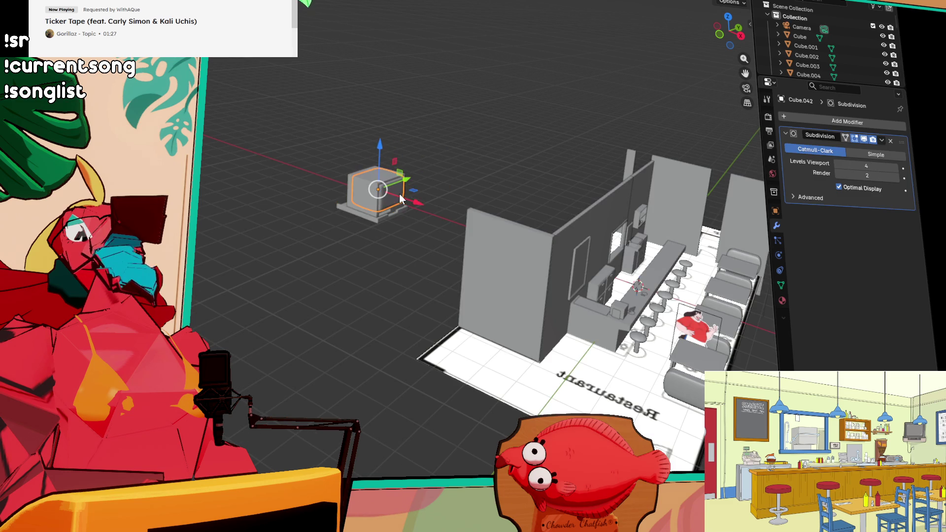
{"action": "key", "text": "slash"}
{"action": "left_click", "coordinate": [882, 140]}
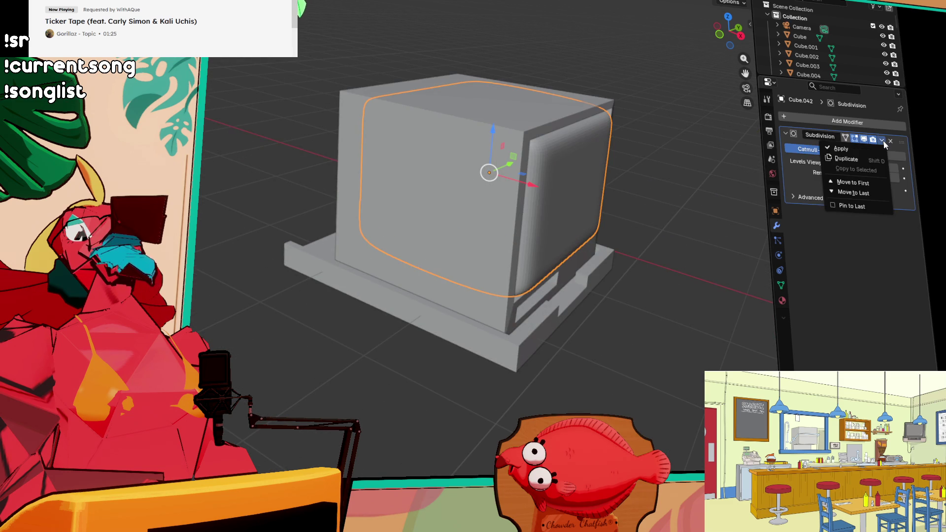
{"action": "left_click", "coordinate": [862, 150]}
Step: Reselect the TV with its base and bring the kitchen set back into view
{"action": "key", "text": "a"}
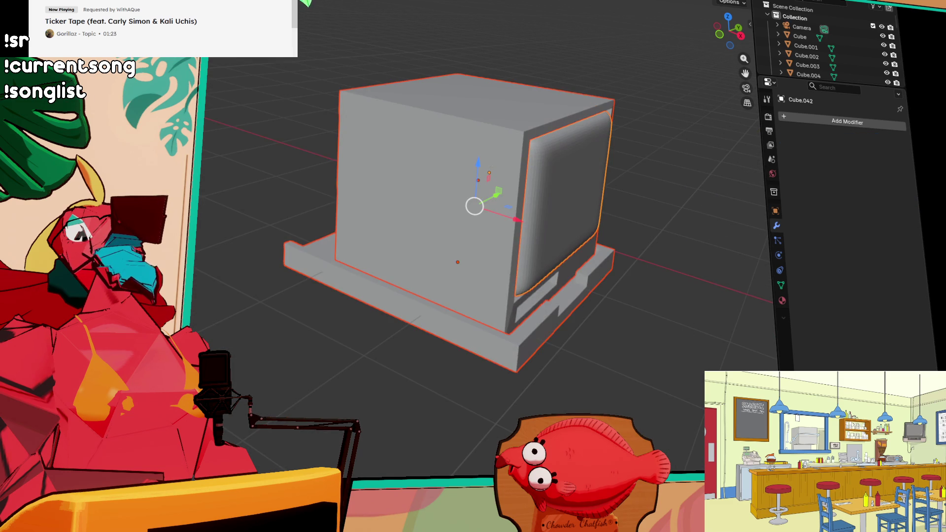
{"action": "key", "text": "Home"}
{"action": "left_click", "coordinate": [447, 263]}
{"action": "mouse_move", "coordinate": [190, 52]}
{"action": "left_mouse_down"}
{"action": "mouse_move", "coordinate": [620, 330]}
{"action": "mouse_move", "coordinate": [618, 339]}
{"action": "left_mouse_up"}
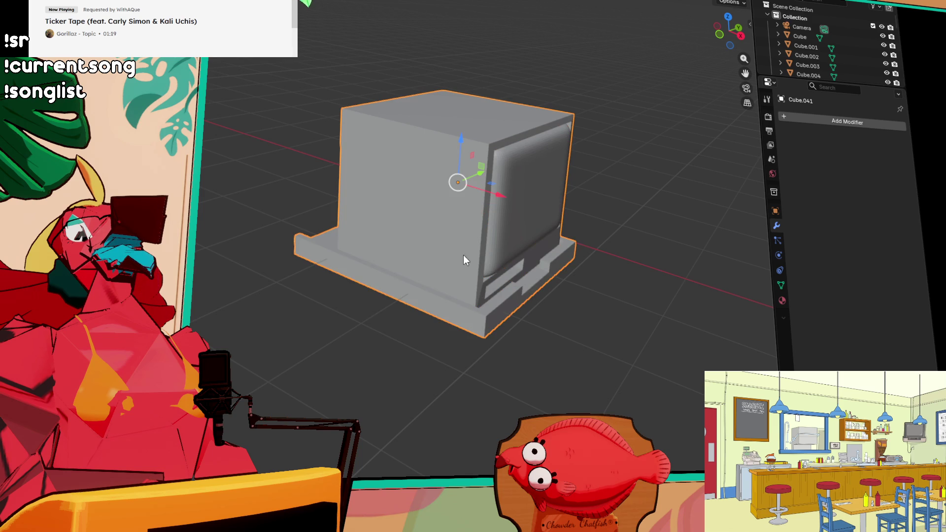
{"action": "scroll", "coordinate": [465, 260], "scroll_direction": "down", "scroll_amount": 4}
{"action": "mouse_move", "coordinate": [508, 259]}
{"action": "middle_mouse_down"}
{"action": "mouse_move", "coordinate": [542, 281]}
{"action": "mouse_move", "coordinate": [468, 232]}
{"action": "mouse_move", "coordinate": [493, 217]}
{"action": "mouse_move", "coordinate": [466, 231]}
{"action": "middle_mouse_up"}
{"action": "scroll", "coordinate": [466, 234], "scroll_direction": "down", "scroll_amount": 8}
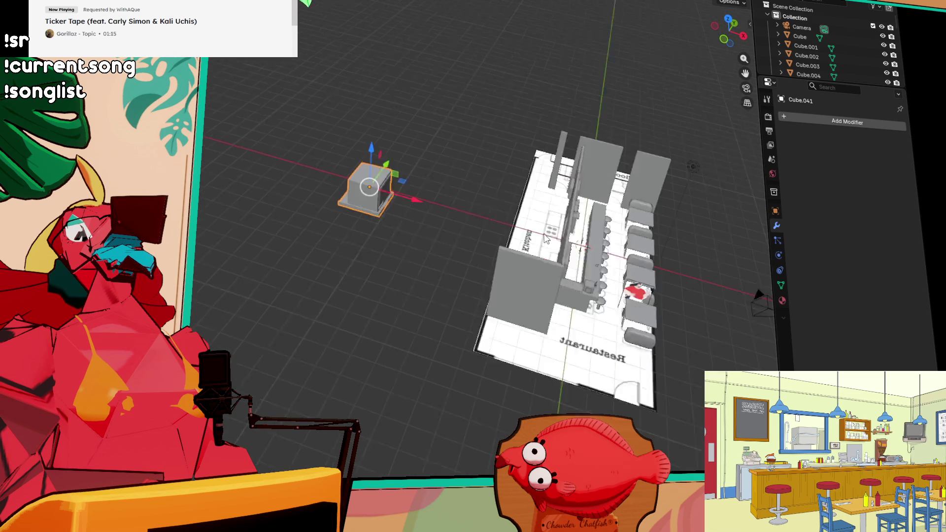
Step: Move the TV into the kitchen and frame the view around it
{"action": "key", "text": "g"}
{"action": "key", "text": "s"}
{"action": "left_click", "coordinate": [618, 224]}
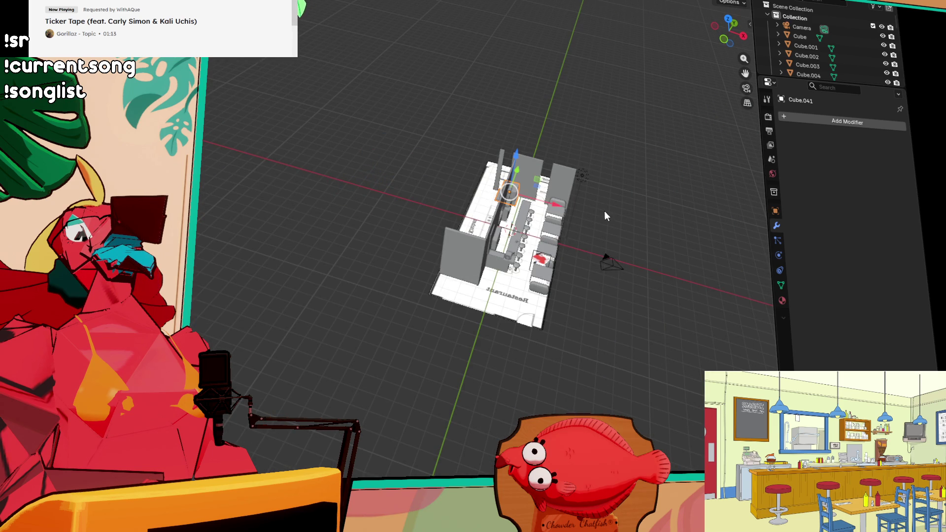
{"action": "key", "text": "grave"}
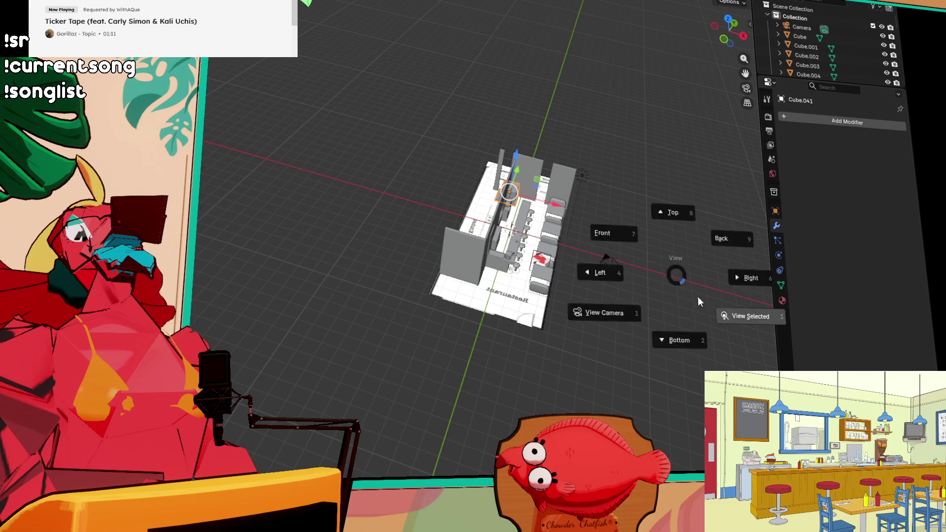
{"action": "left_click", "coordinate": [690, 289]}
{"action": "scroll", "coordinate": [606, 237], "scroll_direction": "down", "scroll_amount": 3}
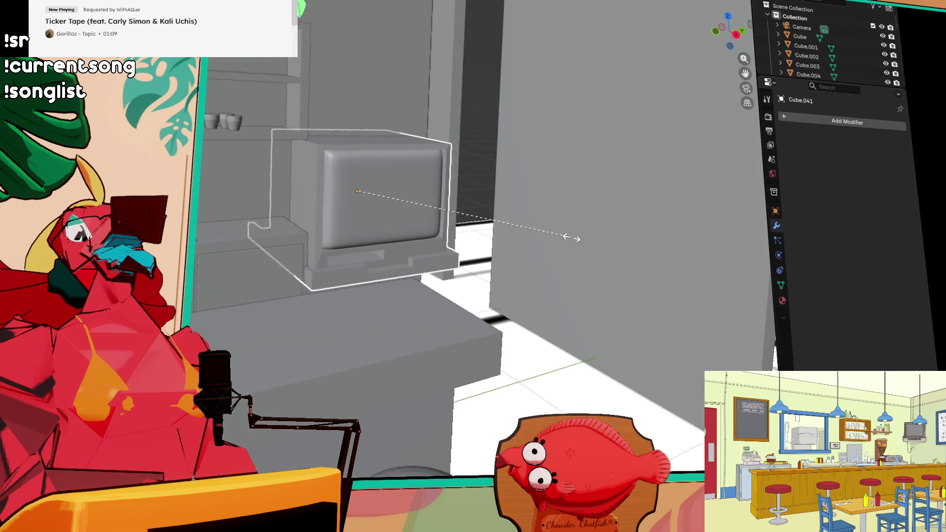
{"action": "mouse_move", "coordinate": [419, 241]}
{"action": "middle_mouse_down", "text": "shift"}
{"action": "mouse_move", "coordinate": [542, 96]}
{"action": "mouse_move", "coordinate": [560, 105]}
{"action": "mouse_move", "coordinate": [546, 94]}
{"action": "middle_mouse_up", "text": "shift"}
{"action": "middle_click_drag", "start_coordinate": [480, 108], "coordinate": [498, 194], "text": "shift"}
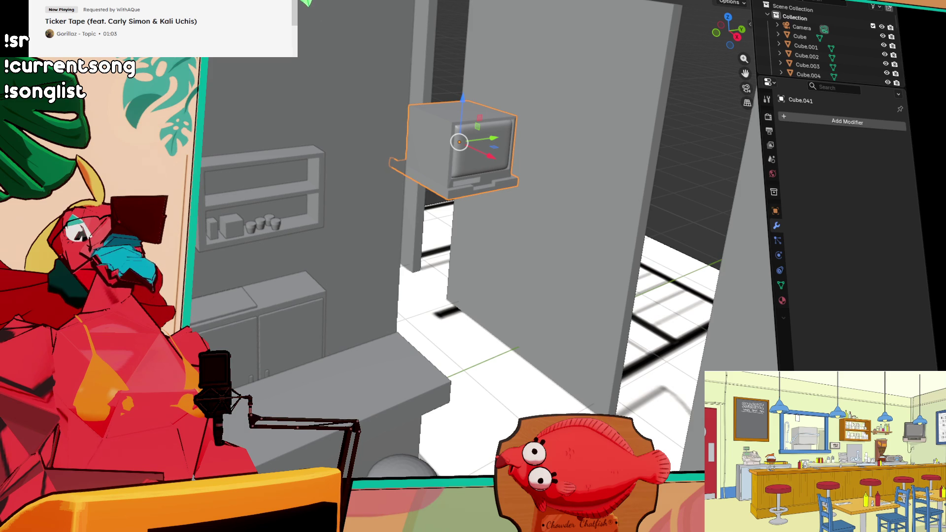
Step: Turn the TV about its vertical axis and reposition it
{"action": "key", "text": "shift+space"}
{"action": "key", "text": "r"}
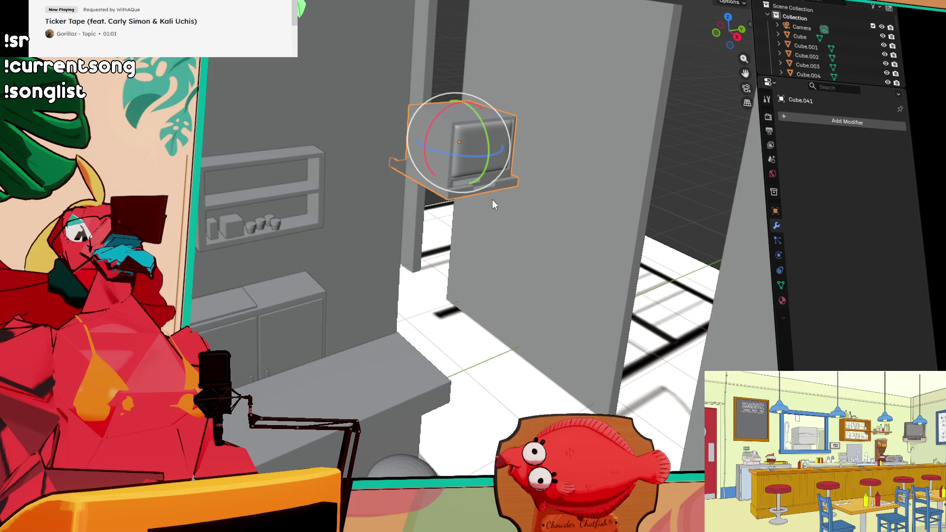
{"action": "mouse_move", "coordinate": [469, 160]}
{"action": "left_mouse_down"}
{"action": "mouse_move", "coordinate": [451, 160]}
{"action": "mouse_move", "coordinate": [481, 148]}
{"action": "mouse_move", "coordinate": [488, 129]}
{"action": "mouse_move", "coordinate": [552, 162]}
{"action": "mouse_move", "coordinate": [470, 157]}
{"action": "left_mouse_up"}
{"action": "left_click", "coordinate": [463, 160]}
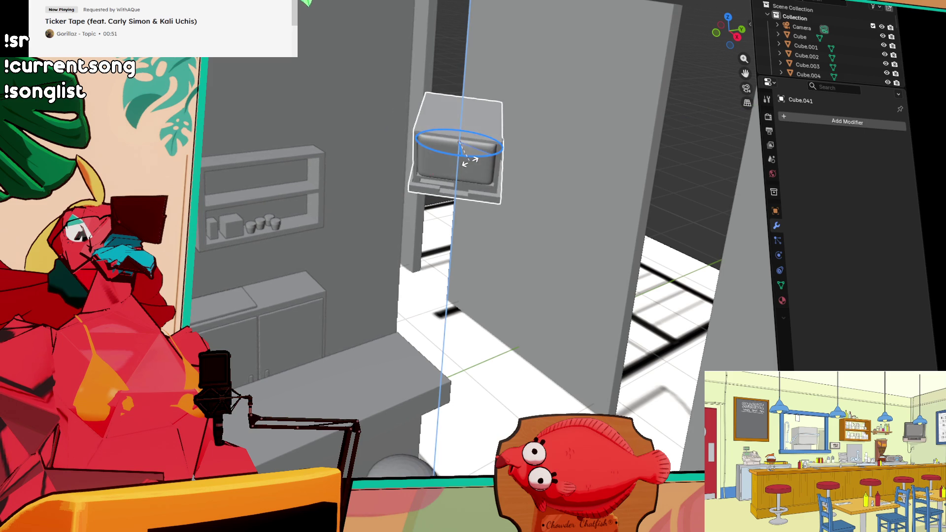
{"action": "key", "text": "g"}
{"action": "left_click", "coordinate": [469, 88]}
Step: Lift the TV straight up high above the shelves beside the pillar
{"action": "mouse_move", "coordinate": [468, 91]}
{"action": "middle_mouse_down"}
{"action": "mouse_move", "coordinate": [509, 106]}
{"action": "mouse_move", "coordinate": [436, 143]}
{"action": "middle_mouse_up"}
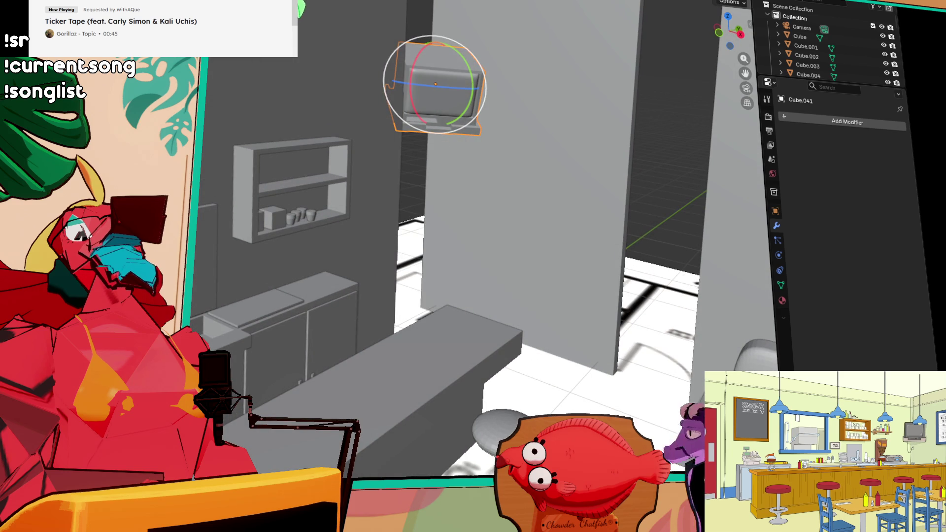
{"action": "key", "text": "shift+space"}
{"action": "key", "text": "g"}
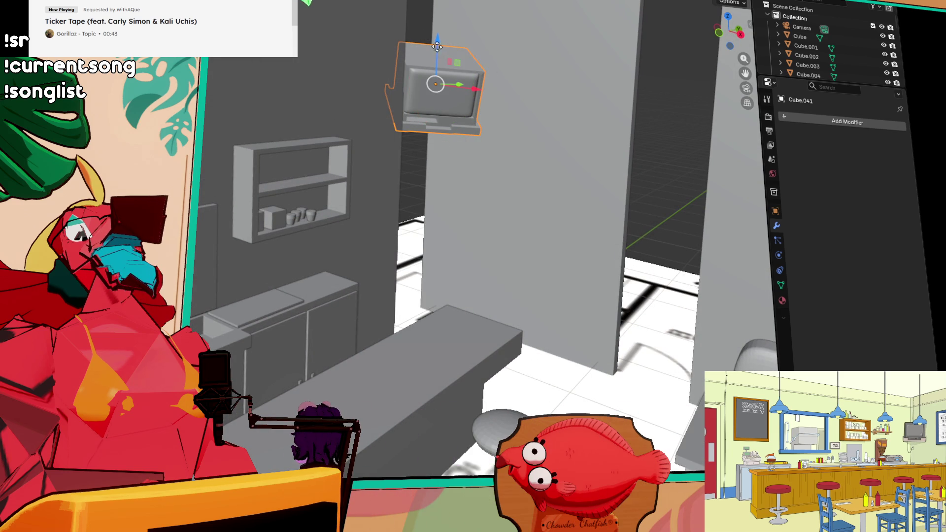
{"action": "left_click_drag", "start_coordinate": [436, 49], "coordinate": [437, 31]}
{"action": "mouse_move", "coordinate": [493, 61]}
{"action": "middle_mouse_down"}
{"action": "mouse_move", "coordinate": [479, 131]}
{"action": "mouse_move", "coordinate": [454, 117]}
{"action": "mouse_move", "coordinate": [630, 190]}
{"action": "mouse_move", "coordinate": [490, 175]}
{"action": "mouse_move", "coordinate": [259, 99]}
{"action": "middle_mouse_up"}
Step: Move the TV toward the booth and turn it about its vertical axis toward the table
{"action": "key", "text": "g"}
{"action": "left_click", "coordinate": [616, 143]}
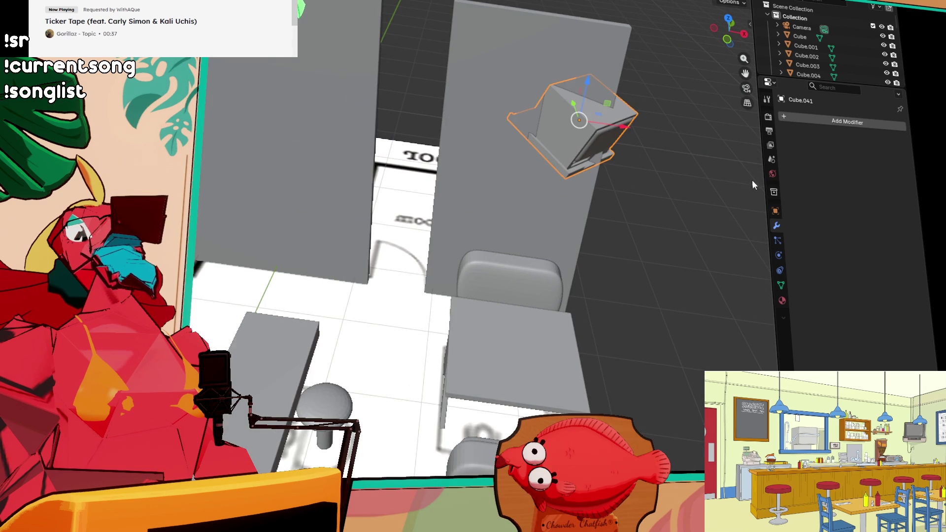
{"action": "key", "text": "r"}
{"action": "middle_click_drag", "start_coordinate": [556, 264], "coordinate": [476, 269]}
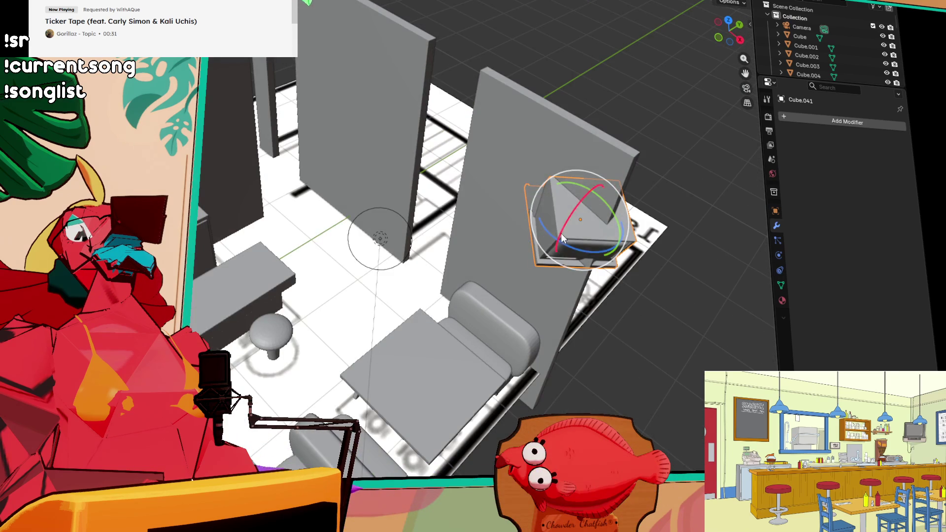
{"action": "left_click_drag", "start_coordinate": [588, 253], "coordinate": [496, 241]}
{"action": "mouse_move", "coordinate": [496, 242]}
{"action": "middle_mouse_down"}
{"action": "mouse_move", "coordinate": [610, 232]}
{"action": "mouse_move", "coordinate": [524, 169]}
{"action": "middle_mouse_up"}
{"action": "mouse_move", "coordinate": [543, 108]}
{"action": "middle_mouse_down"}
{"action": "mouse_move", "coordinate": [608, 165]}
{"action": "mouse_move", "coordinate": [516, 185]}
{"action": "middle_mouse_up"}
{"action": "key", "text": "r"}
{"action": "left_click", "coordinate": [468, 136]}
Step: Slide the TV across the wall along X and Y onto the booth wall
{"action": "middle_click_drag", "start_coordinate": [469, 136], "coordinate": [396, 107]}
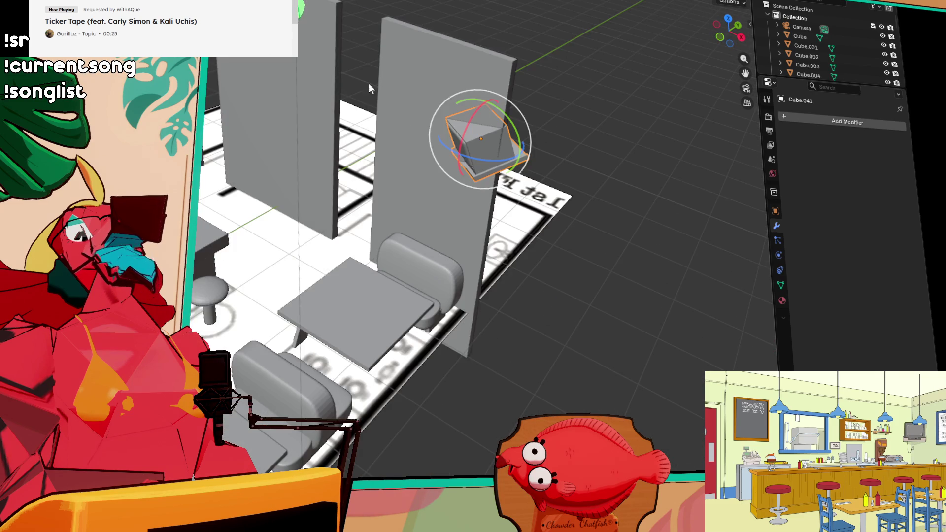
{"action": "middle_click_drag", "start_coordinate": [472, 177], "coordinate": [396, 165]}
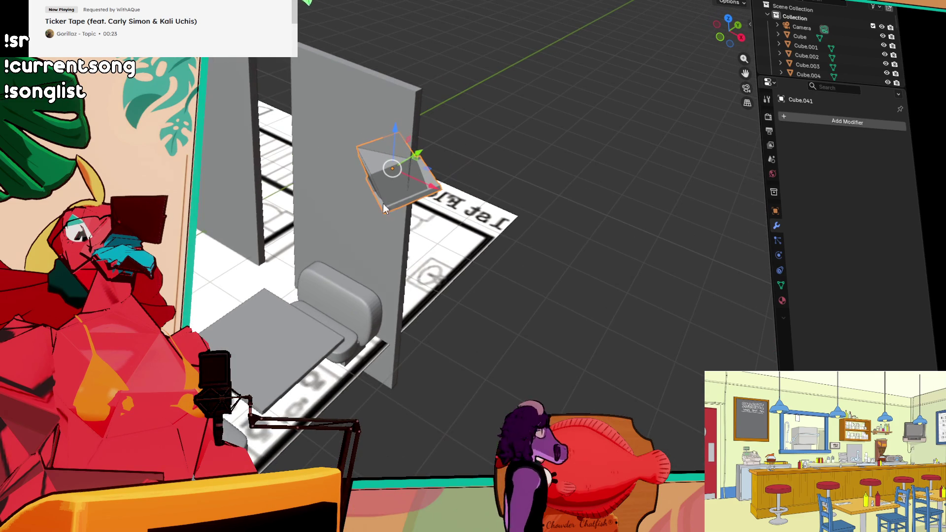
{"action": "left_click_drag", "start_coordinate": [397, 165], "coordinate": [403, 170]}
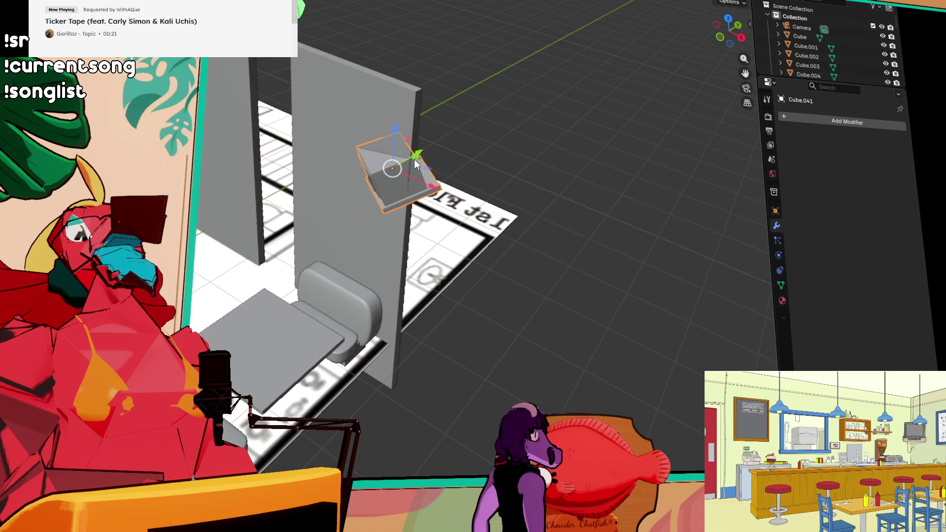
{"action": "middle_click_drag", "start_coordinate": [403, 170], "coordinate": [420, 176]}
{"action": "left_click_drag", "start_coordinate": [420, 176], "coordinate": [349, 179]}
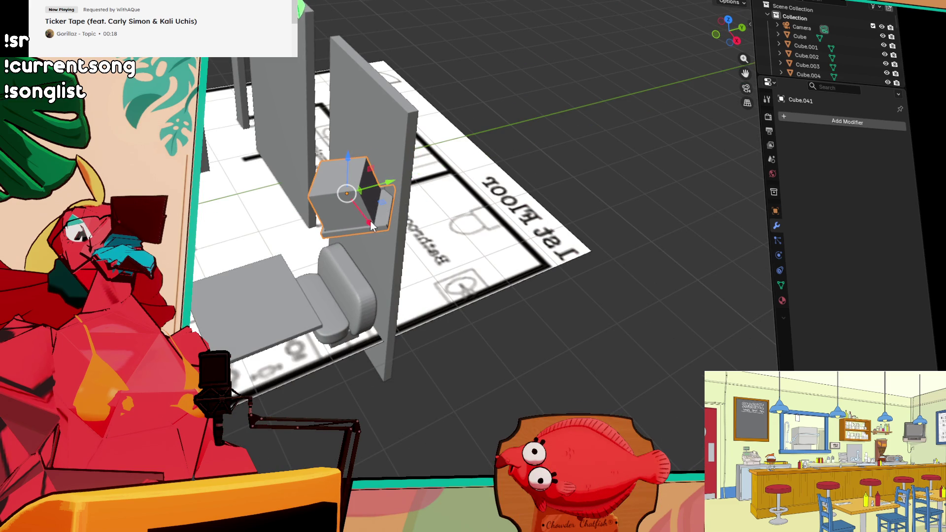
{"action": "mouse_move", "coordinate": [363, 224]}
{"action": "middle_mouse_down"}
{"action": "mouse_move", "coordinate": [461, 215]}
{"action": "mouse_move", "coordinate": [428, 206]}
{"action": "middle_mouse_up"}
{"action": "left_click_drag", "start_coordinate": [427, 182], "coordinate": [425, 186]}
Step: Shift the back wall and Cube.012 along Y, then slide the TV along Y against the wall
{"action": "left_click", "coordinate": [346, 241]}
{"action": "left_click", "coordinate": [213, 239], "text": "shift"}
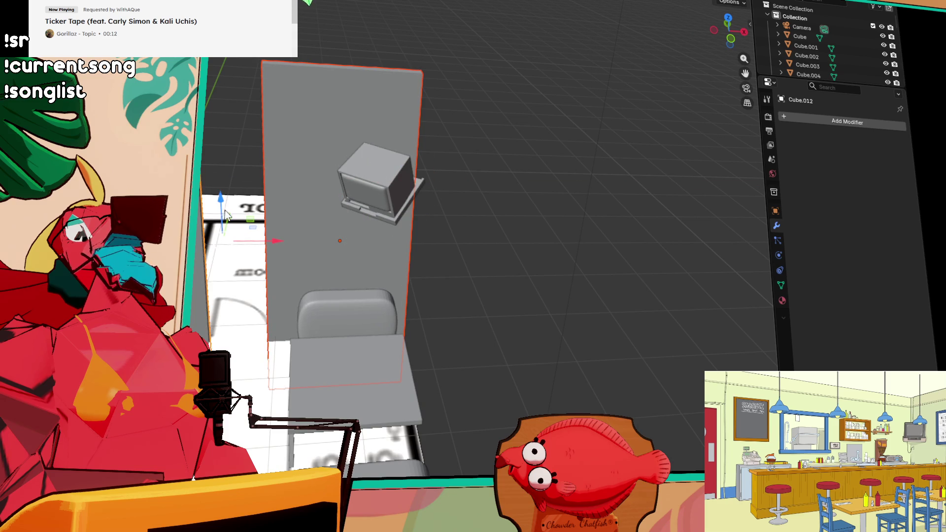
{"action": "mouse_move", "coordinate": [227, 221]}
{"action": "left_mouse_down"}
{"action": "mouse_move", "coordinate": [237, 193]}
{"action": "mouse_move", "coordinate": [257, 203]}
{"action": "left_mouse_up"}
{"action": "middle_click_drag", "start_coordinate": [257, 203], "coordinate": [356, 207]}
{"action": "left_click", "coordinate": [371, 176]}
{"action": "left_click_drag", "start_coordinate": [344, 162], "coordinate": [291, 163]}
{"action": "mouse_move", "coordinate": [314, 181]}
{"action": "middle_mouse_down"}
{"action": "mouse_move", "coordinate": [338, 162]}
{"action": "mouse_move", "coordinate": [206, 134]}
{"action": "mouse_move", "coordinate": [220, 201]}
{"action": "mouse_move", "coordinate": [220, 173]}
{"action": "mouse_move", "coordinate": [344, 173]}
{"action": "mouse_move", "coordinate": [225, 143]}
{"action": "mouse_move", "coordinate": [218, 164]}
{"action": "mouse_move", "coordinate": [264, 202]}
{"action": "mouse_move", "coordinate": [372, 194]}
{"action": "mouse_move", "coordinate": [316, 202]}
{"action": "mouse_move", "coordinate": [316, 192]}
{"action": "mouse_move", "coordinate": [371, 178]}
{"action": "middle_mouse_up"}
{"action": "scroll", "coordinate": [305, 207], "scroll_direction": "up", "scroll_amount": 5}
{"action": "scroll", "coordinate": [316, 192], "scroll_direction": "down", "scroll_amount": 5}
Step: Select the left wall and preview a loop cut across it in Edit Mode
{"action": "left_click", "coordinate": [289, 214]}
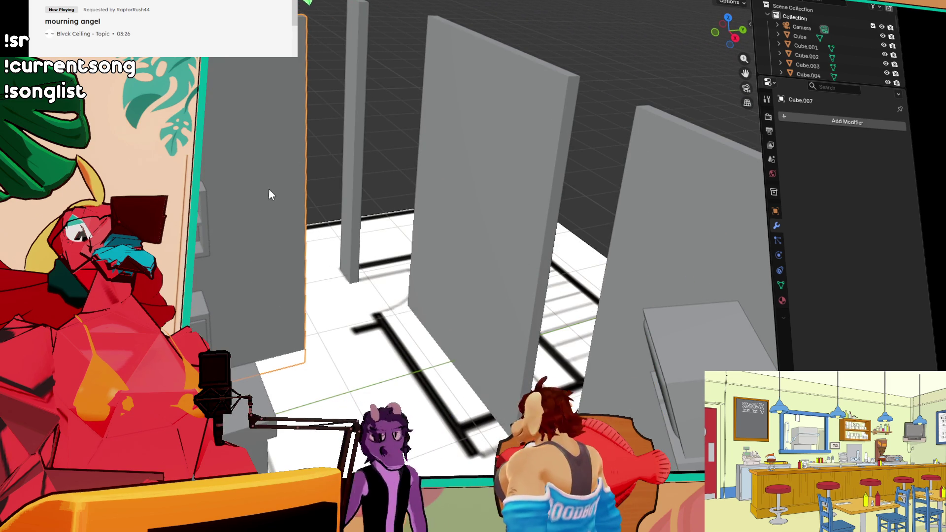
{"action": "key", "text": "Tab"}
{"action": "key", "text": "ctrl+r"}
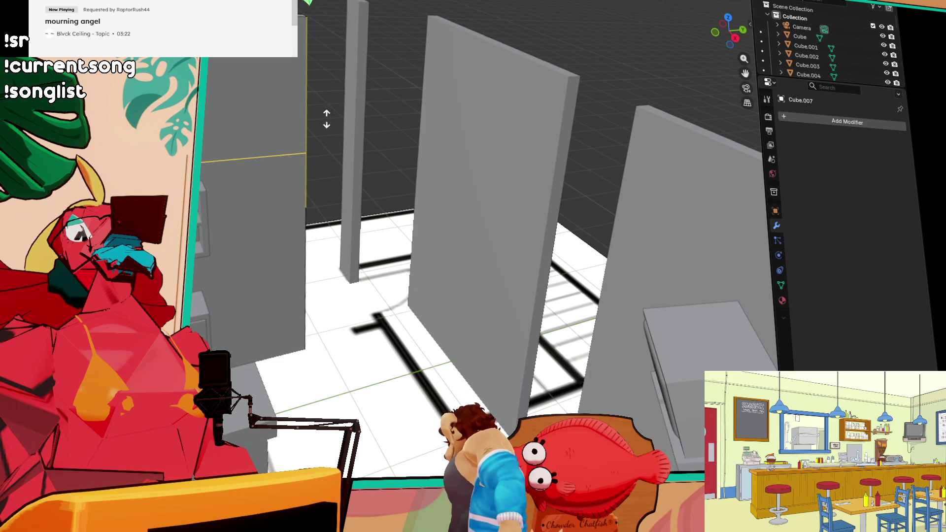
{"action": "middle_click_drag", "start_coordinate": [330, 120], "coordinate": [477, 123]}
{"action": "key", "text": "Tab"}
{"action": "key", "text": "Tab"}
Step: Extrude the wall's thin side face outward toward the counter end
{"action": "left_click", "coordinate": [476, 122]}
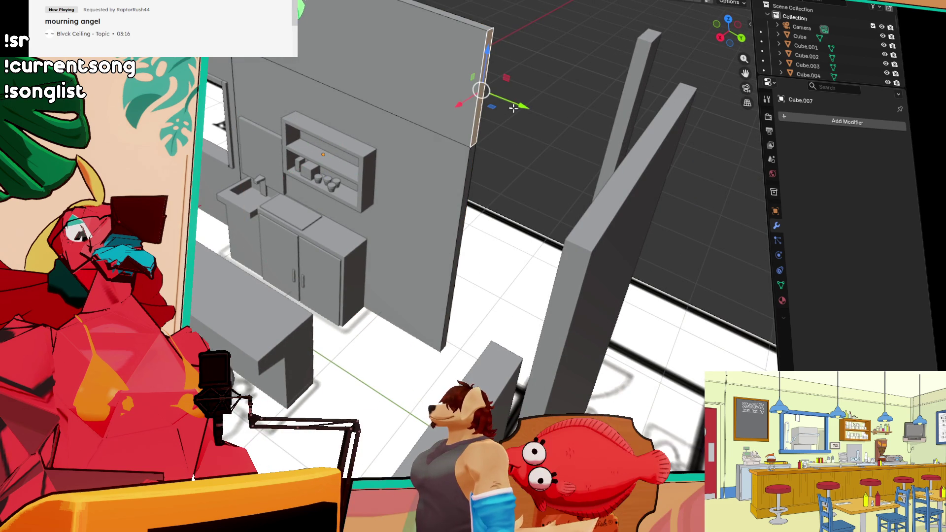
{"action": "key", "text": "e"}
{"action": "left_click", "coordinate": [695, 167]}
{"action": "key", "text": "KP_1"}
{"action": "middle_click_drag", "start_coordinate": [386, 244], "coordinate": [455, 174]}
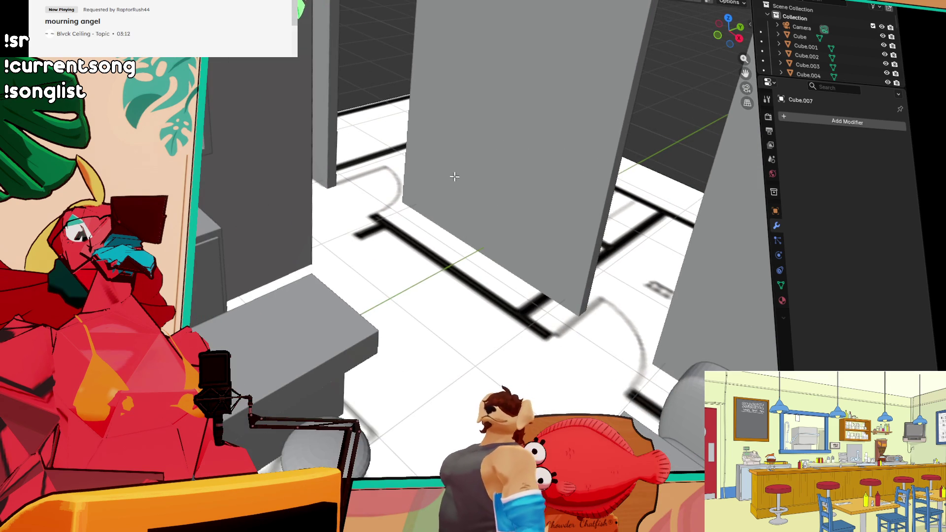
{"action": "scroll", "coordinate": [434, 99], "scroll_direction": "up", "scroll_amount": 3}
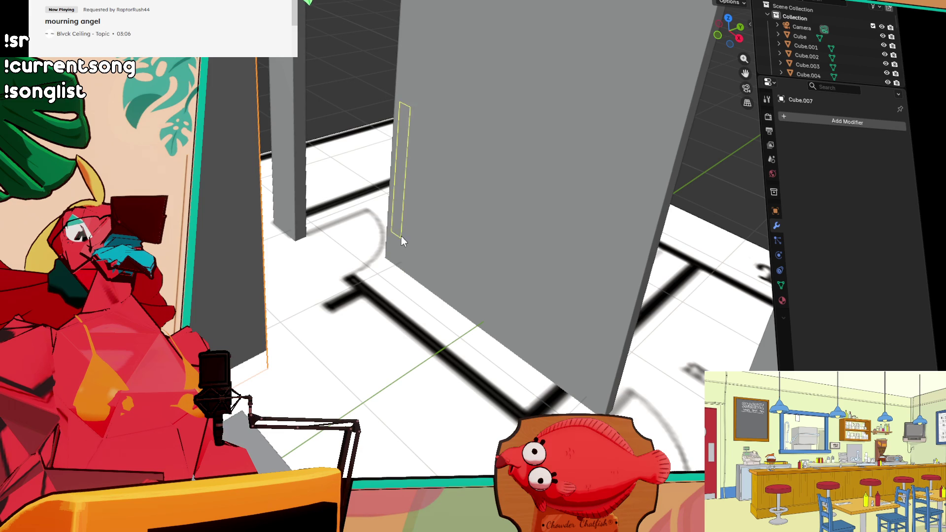
Step: Scale the new piece along Y into a wider upright panel beside the counter
{"action": "key", "text": "s"}
{"action": "key", "text": "y"}
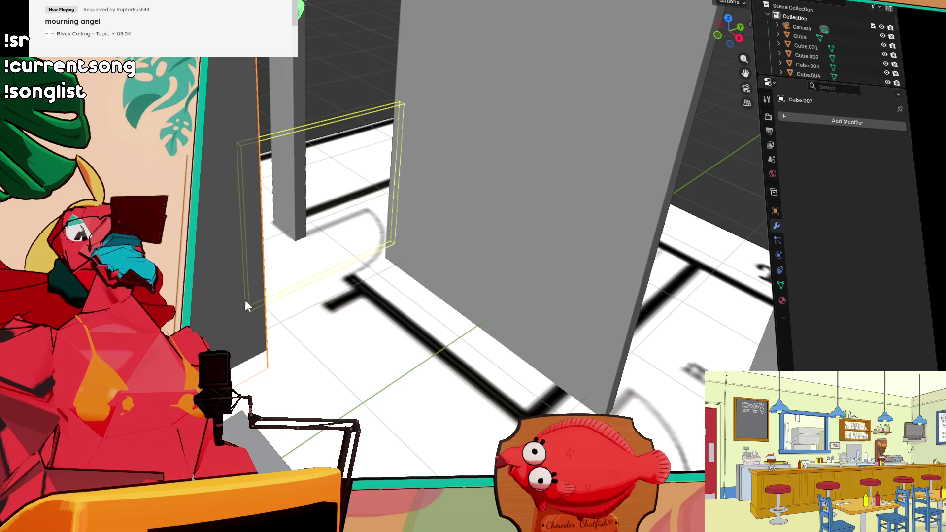
{"action": "left_click", "coordinate": [304, 303]}
{"action": "middle_click_drag", "start_coordinate": [304, 303], "coordinate": [318, 285]}
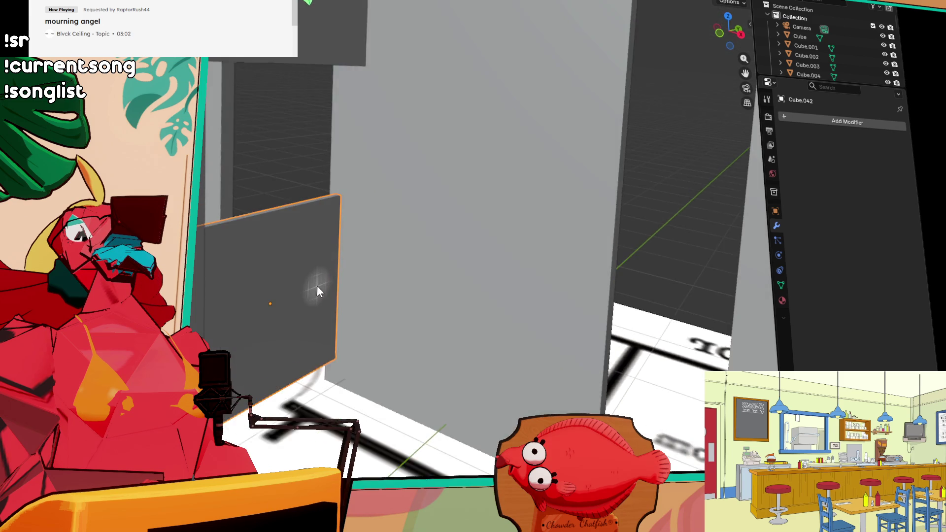
{"action": "scroll", "coordinate": [318, 285], "scroll_direction": "down", "scroll_amount": 10}
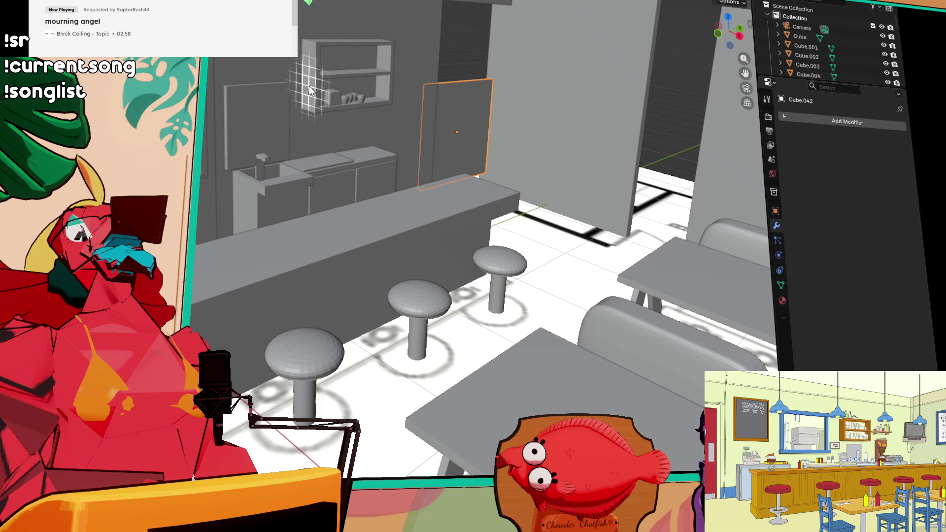
{"action": "scroll", "coordinate": [702, 266], "scroll_direction": "up", "scroll_amount": 8}
{"action": "scroll", "coordinate": [702, 266], "scroll_direction": "up", "scroll_amount": 2}
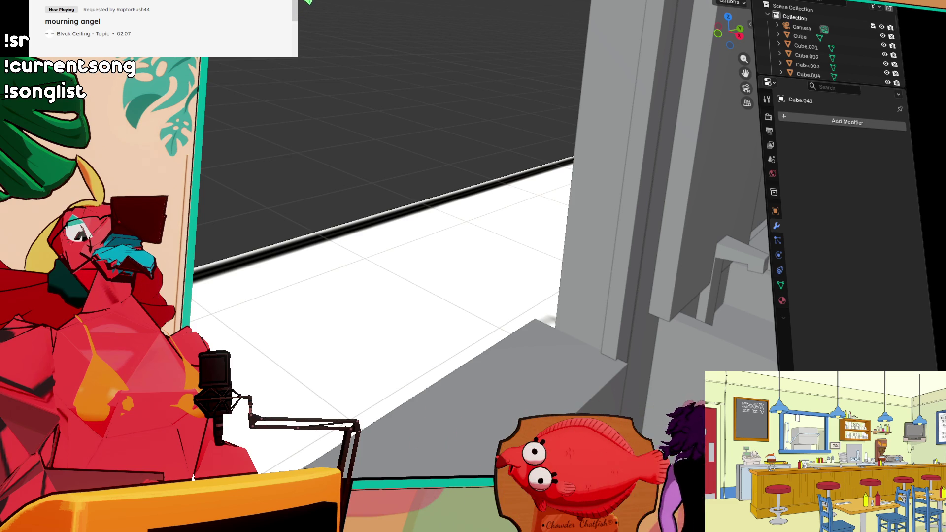
{"action": "mouse_move", "coordinate": [548, 144]}
{"action": "middle_mouse_down"}
{"action": "mouse_move", "coordinate": [507, 160]}
{"action": "mouse_move", "coordinate": [517, 163]}
{"action": "mouse_move", "coordinate": [501, 188]}
{"action": "mouse_move", "coordinate": [610, 194]}
{"action": "mouse_move", "coordinate": [489, 218]}
{"action": "mouse_move", "coordinate": [522, 230]}
{"action": "mouse_move", "coordinate": [453, 245]}
{"action": "mouse_move", "coordinate": [502, 248]}
{"action": "middle_mouse_up"}
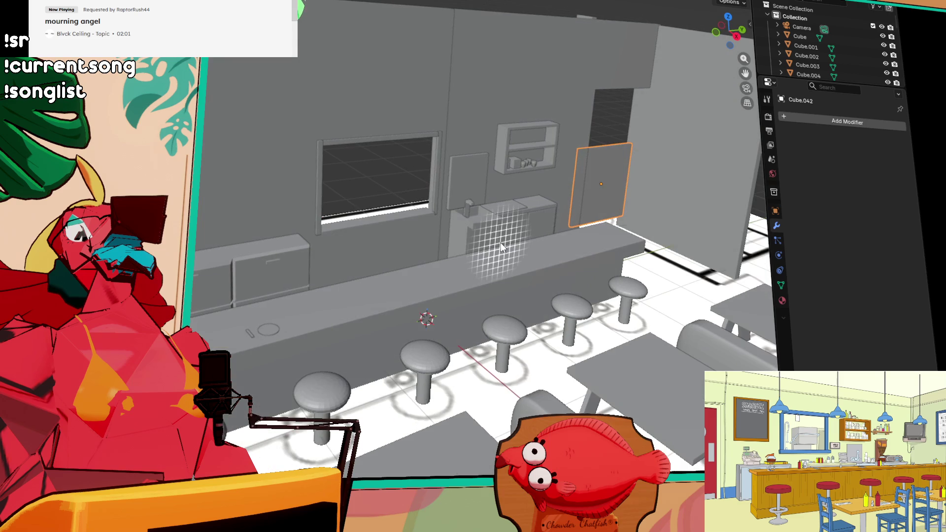
{"action": "middle_click_drag", "start_coordinate": [432, 227], "coordinate": [374, 209]}
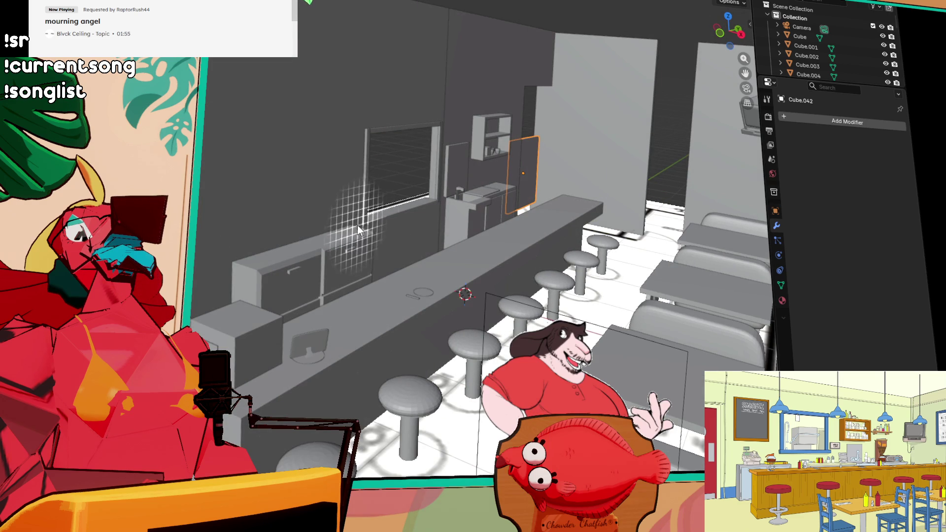
{"action": "scroll", "coordinate": [400, 300], "scroll_direction": "down", "scroll_amount": 5}
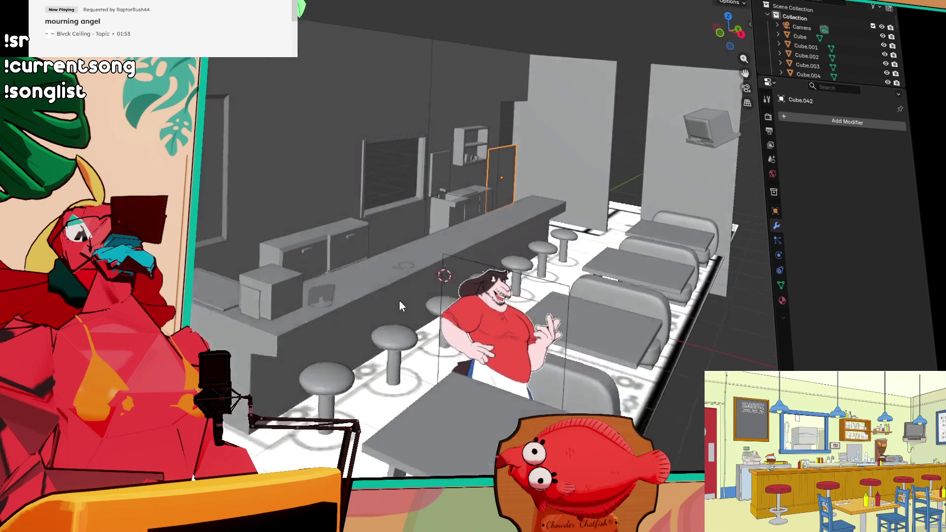
{"action": "mouse_move", "coordinate": [399, 303]}
{"action": "middle_mouse_down"}
{"action": "mouse_move", "coordinate": [276, 291]}
{"action": "mouse_move", "coordinate": [293, 257]}
{"action": "mouse_move", "coordinate": [250, 295]}
{"action": "middle_mouse_up"}
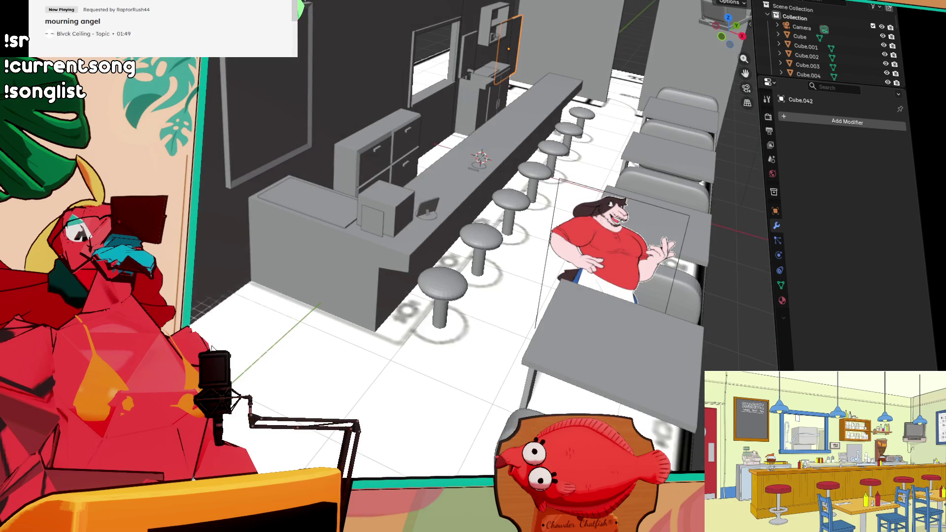
{"action": "scroll", "coordinate": [253, 300], "scroll_direction": "up", "scroll_amount": 5}
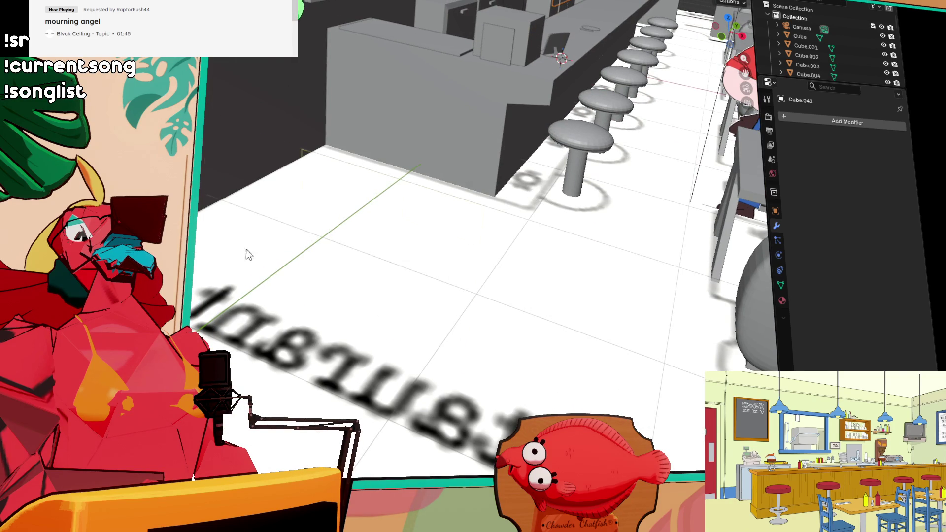
{"action": "scroll", "coordinate": [256, 140], "scroll_direction": "down", "scroll_amount": 3}
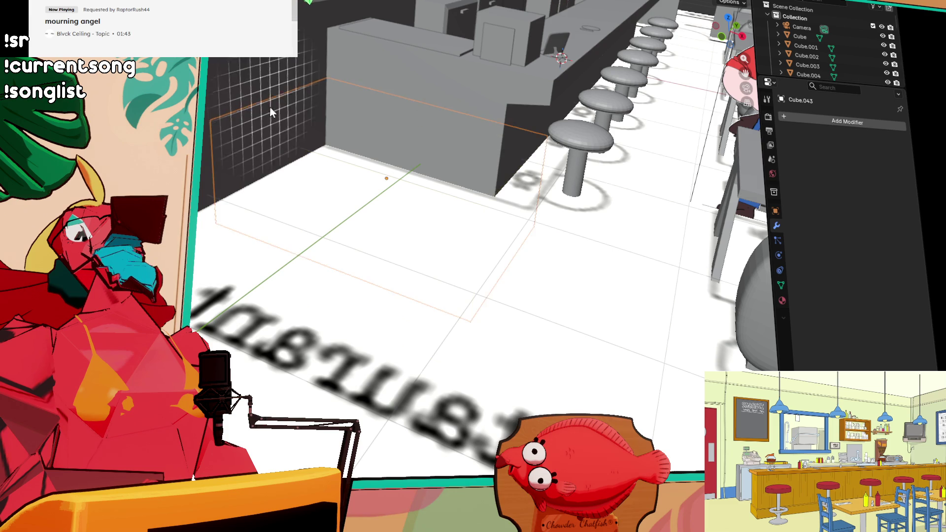
Step: Duplicate the flat floor plane and set the copy down near the counter
{"action": "middle_click_drag", "start_coordinate": [271, 88], "coordinate": [249, 203]}
{"action": "scroll", "coordinate": [248, 202], "scroll_direction": "up", "scroll_amount": 2}
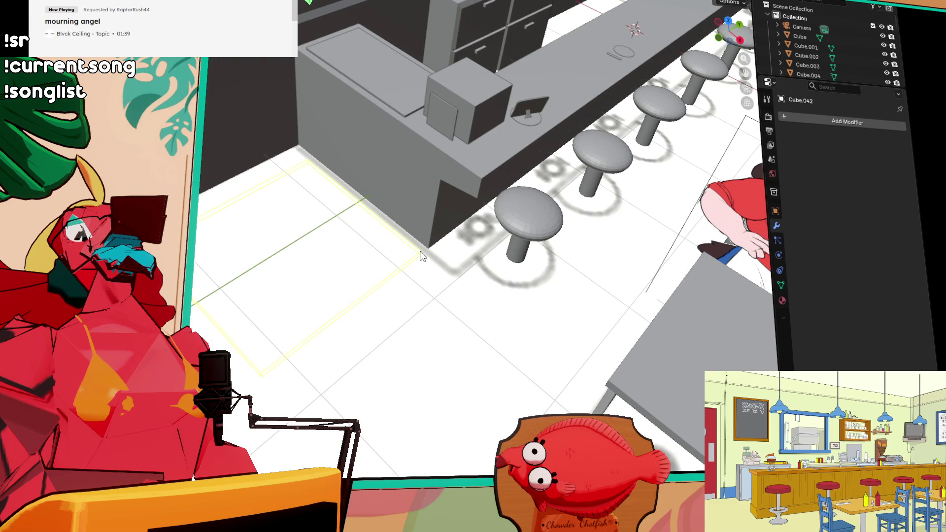
{"action": "key", "text": "shift+d"}
{"action": "scroll", "coordinate": [277, 321], "scroll_direction": "down", "scroll_amount": 5}
{"action": "left_click", "coordinate": [422, 200]}
{"action": "scroll", "coordinate": [349, 303], "scroll_direction": "down", "scroll_amount": 3}
{"action": "mouse_move", "coordinate": [349, 302]}
{"action": "middle_mouse_down"}
{"action": "mouse_move", "coordinate": [335, 310]}
{"action": "mouse_move", "coordinate": [412, 332]}
{"action": "mouse_move", "coordinate": [376, 306]}
{"action": "middle_mouse_up"}
{"action": "scroll", "coordinate": [335, 311], "scroll_direction": "up", "scroll_amount": 3}
{"action": "scroll", "coordinate": [376, 306], "scroll_direction": "up", "scroll_amount": 2}
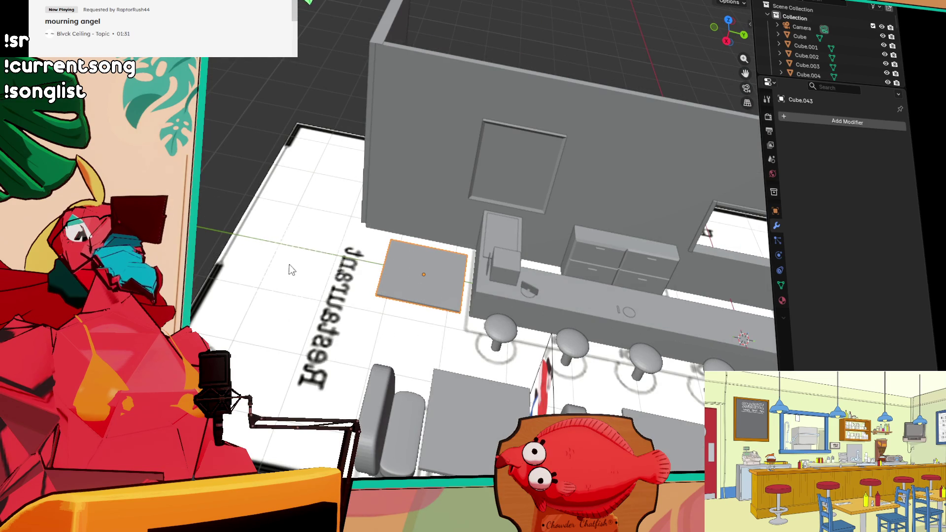
Step: Move the copied plane beside the counter end in the entrance area
{"action": "key", "text": "g"}
{"action": "scroll", "coordinate": [347, 265], "scroll_direction": "down", "scroll_amount": 3}
{"action": "middle_click_drag", "start_coordinate": [348, 265], "coordinate": [469, 255]}
{"action": "scroll", "coordinate": [468, 255], "scroll_direction": "up", "scroll_amount": 3}
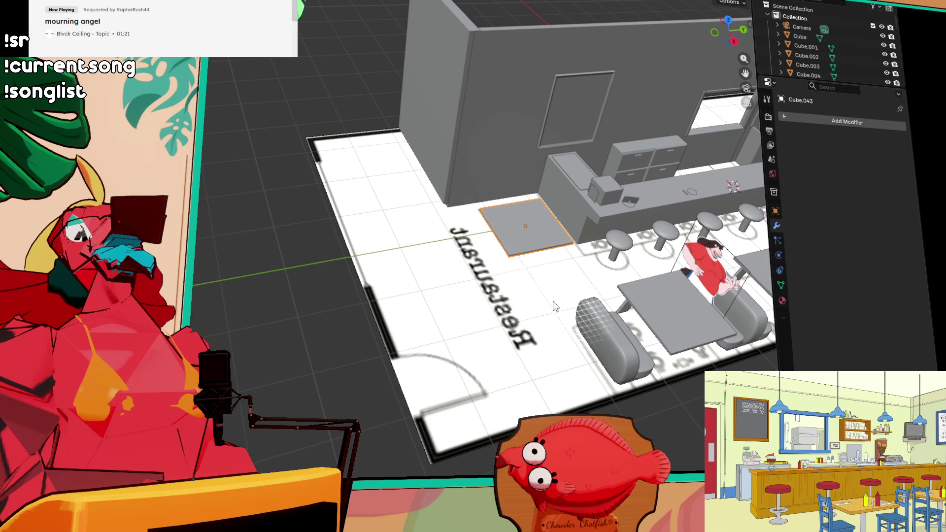
{"action": "middle_click_drag", "start_coordinate": [348, 218], "coordinate": [340, 247]}
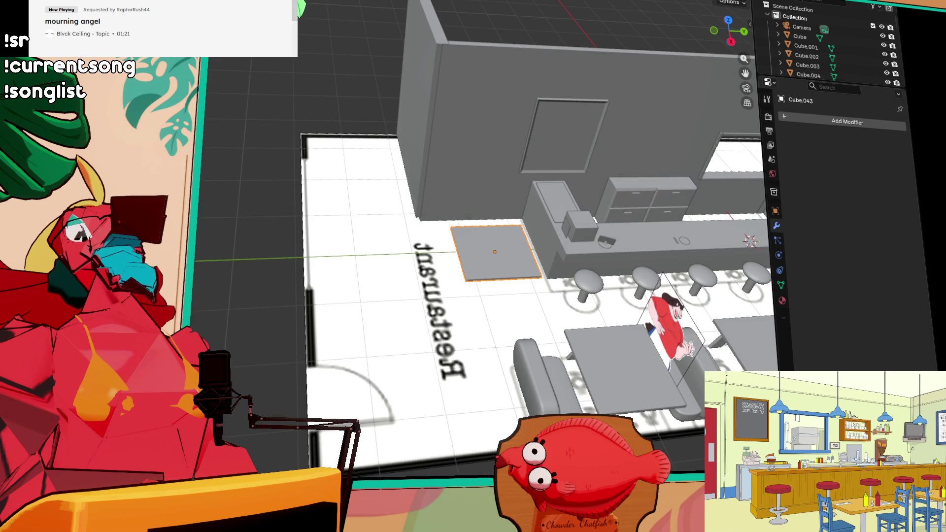
Step: Pick out the booth pieces and the square table, undoing a trial join
{"action": "left_click", "coordinate": [531, 398]}
{"action": "middle_click_drag", "start_coordinate": [636, 407], "coordinate": [522, 389]}
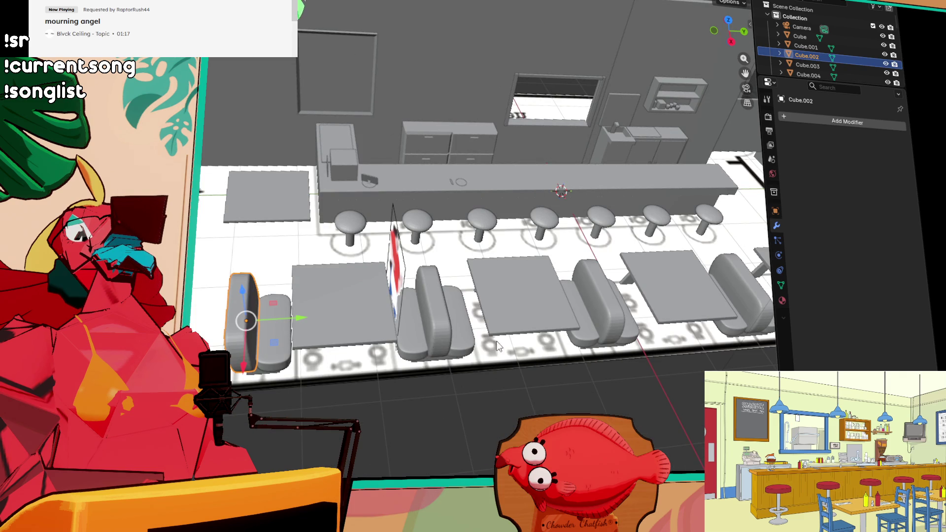
{"action": "left_click", "coordinate": [262, 375]}
{"action": "left_click", "coordinate": [258, 374]}
{"action": "left_click", "coordinate": [249, 364]}
{"action": "middle_click_drag", "start_coordinate": [248, 365], "coordinate": [276, 325]}
{"action": "left_click", "coordinate": [323, 234]}
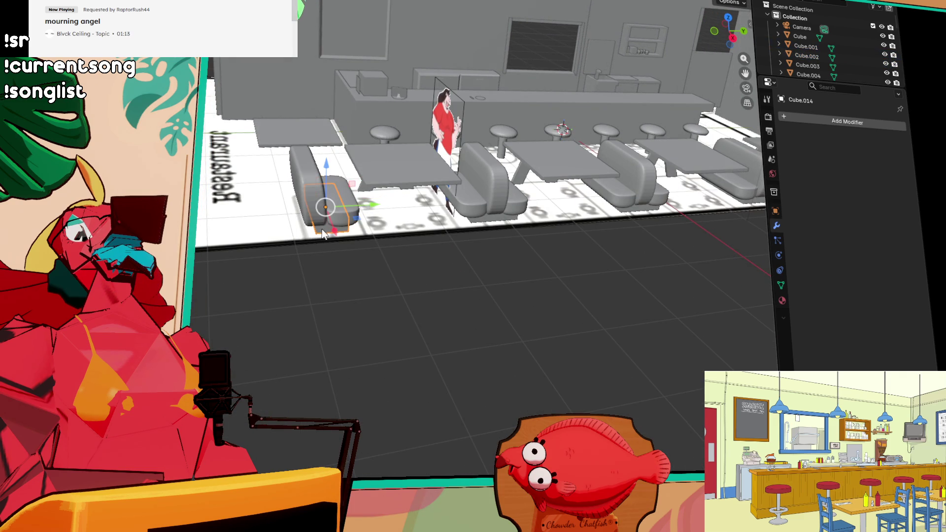
{"action": "left_click", "coordinate": [311, 186]}
{"action": "left_click", "coordinate": [344, 221], "text": "shift"}
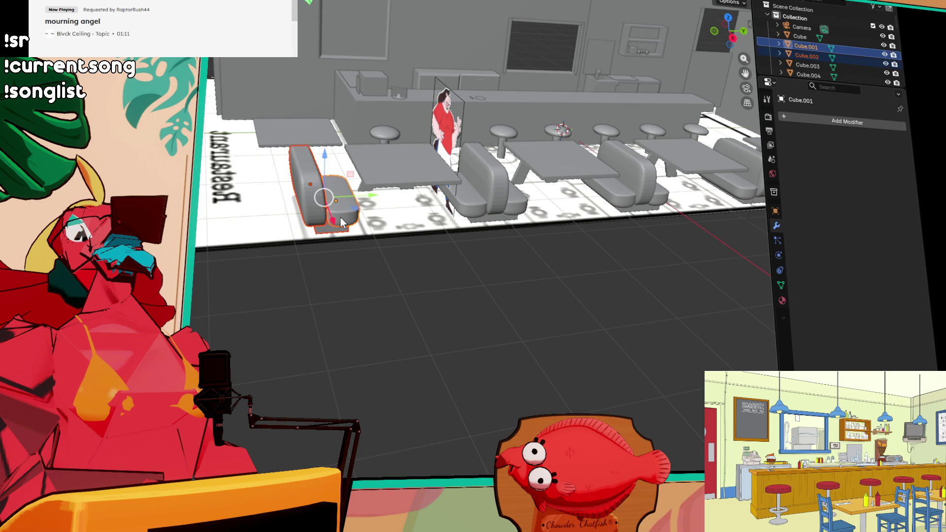
{"action": "key", "text": "ctrl+j"}
{"action": "left_click", "coordinate": [391, 180], "text": "shift"}
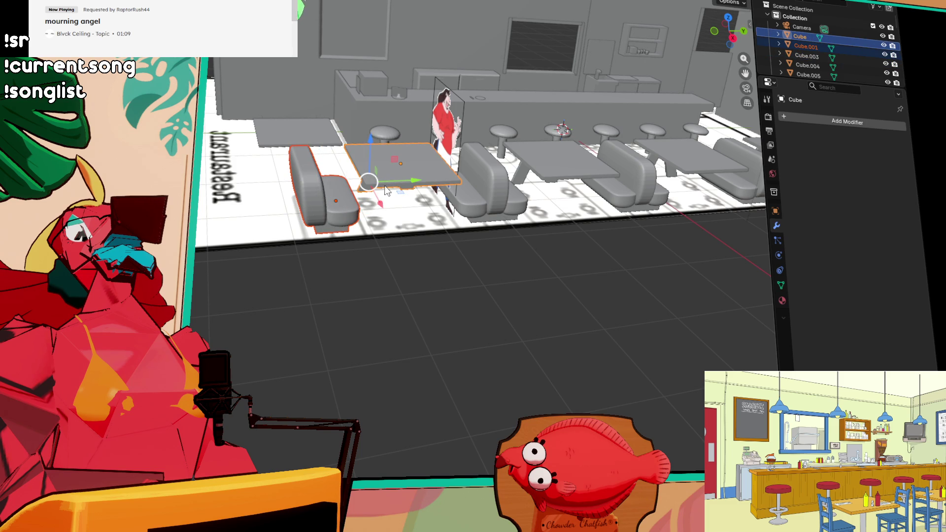
{"action": "key", "text": "ctrl+z"}
Step: Slide the square table out of the first booth and frame the view on it
{"action": "left_click_drag", "start_coordinate": [398, 187], "coordinate": [212, 192]}
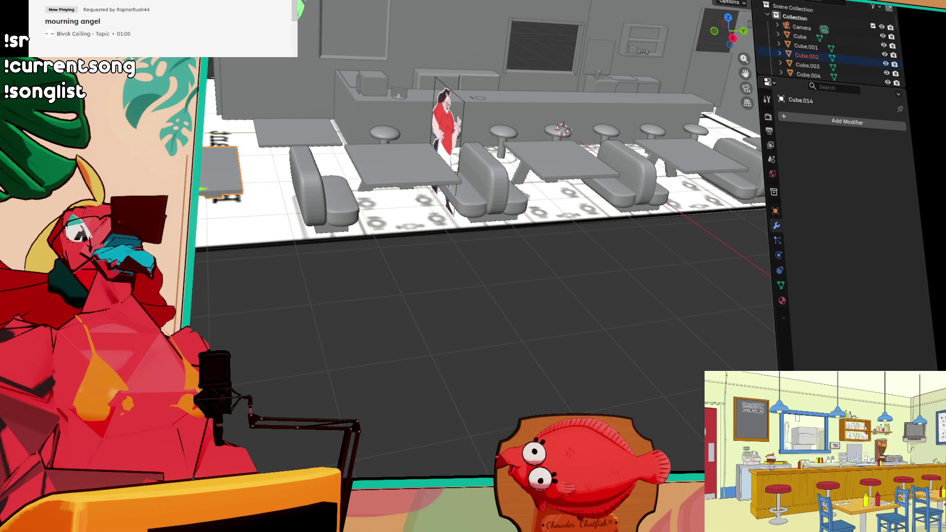
{"action": "key", "text": "KP_Decimal"}
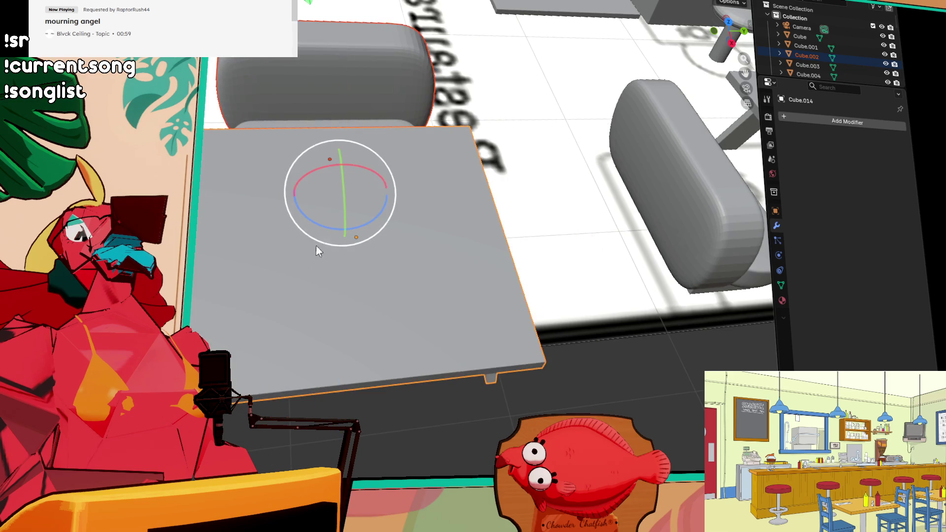
{"action": "mouse_move", "coordinate": [271, 234]}
{"action": "middle_mouse_down"}
{"action": "mouse_move", "coordinate": [574, 219]}
{"action": "mouse_move", "coordinate": [316, 184]}
{"action": "mouse_move", "coordinate": [443, 148]}
{"action": "middle_mouse_up"}
{"action": "scroll", "coordinate": [574, 220], "scroll_direction": "up", "scroll_amount": 3}
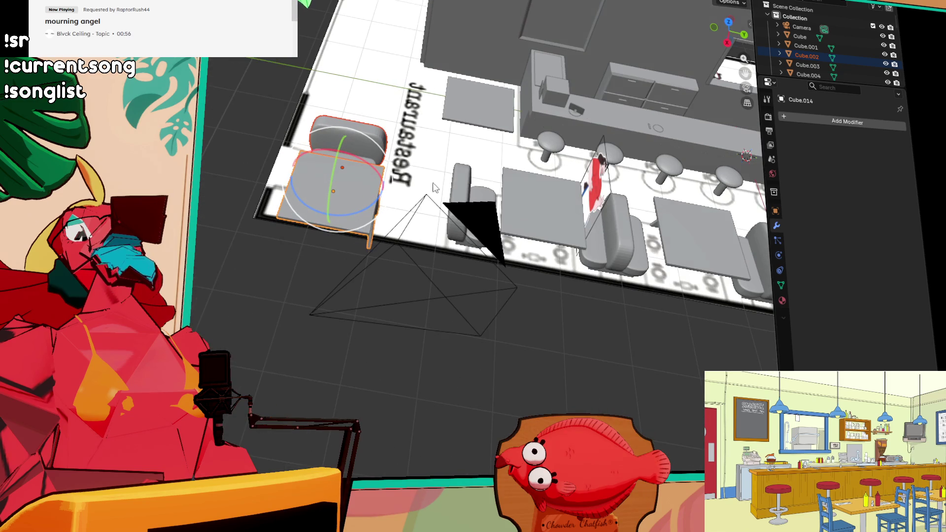
Step: From Top view, drop the table in the entrance corner left of the Restaurant lettering
{"action": "left_click", "coordinate": [729, 23]}
{"action": "scroll", "coordinate": [625, 227], "scroll_direction": "up", "scroll_amount": 3}
{"action": "key", "text": "g"}
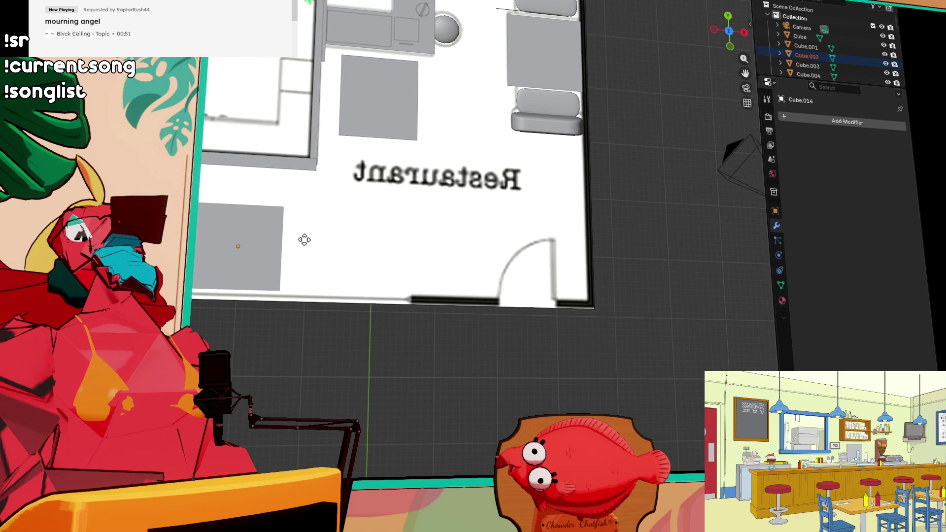
{"action": "left_click", "coordinate": [299, 243]}
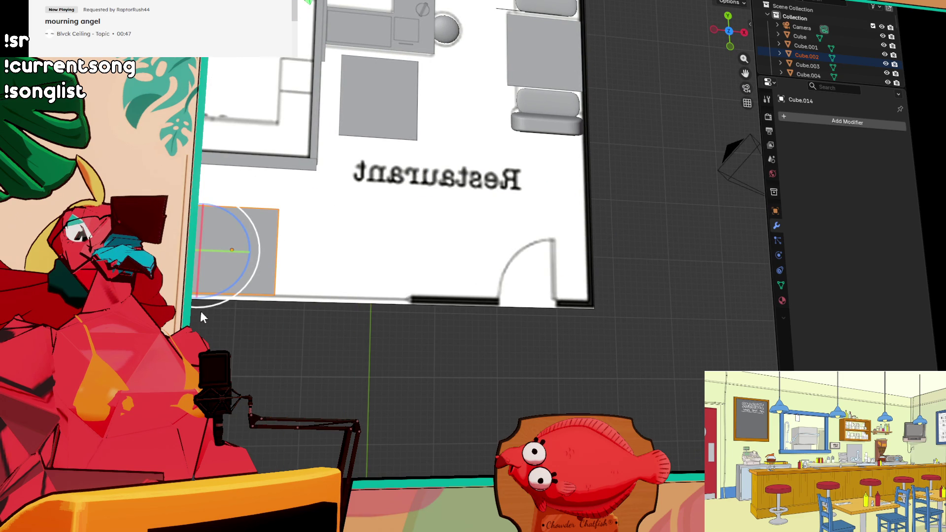
{"action": "left_click", "coordinate": [256, 257]}
{"action": "mouse_move", "coordinate": [256, 256]}
{"action": "middle_mouse_down"}
{"action": "mouse_move", "coordinate": [282, 274]}
{"action": "mouse_move", "coordinate": [277, 227]}
{"action": "middle_mouse_up"}
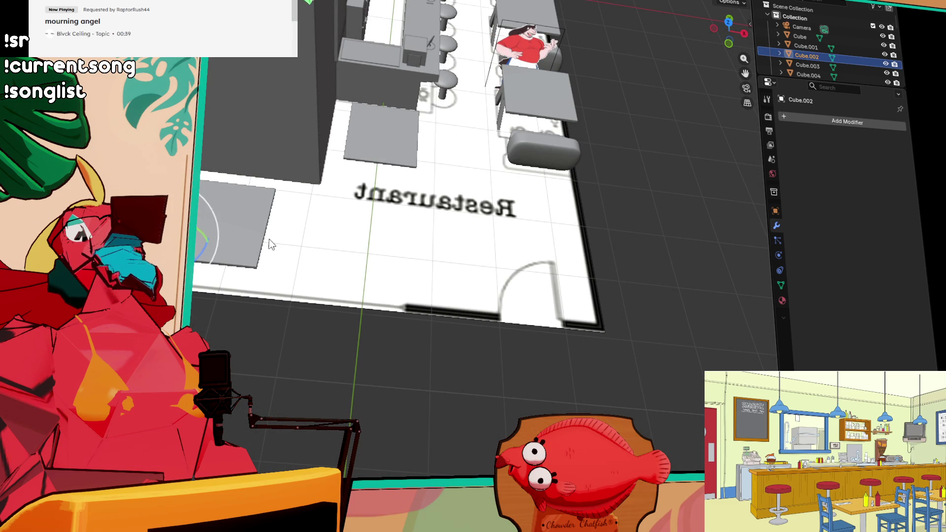
Step: Slide the bench Cube.044 along X toward the entrance table and rotate it upright
{"action": "left_click", "coordinate": [235, 243]}
{"action": "key", "text": "shift+space"}
{"action": "key", "text": "g"}
{"action": "mouse_move", "coordinate": [214, 241]}
{"action": "left_mouse_down"}
{"action": "mouse_move", "coordinate": [358, 255]}
{"action": "mouse_move", "coordinate": [340, 268]}
{"action": "mouse_move", "coordinate": [257, 173]}
{"action": "mouse_move", "coordinate": [265, 186]}
{"action": "left_mouse_up"}
{"action": "key", "text": "shift+space"}
{"action": "key", "text": "r"}
{"action": "middle_click_drag", "start_coordinate": [266, 186], "coordinate": [285, 226]}
Step: Push the upright bench against the square table to form a second small booth
{"action": "key", "text": "shift+space"}
{"action": "key", "text": "g"}
{"action": "left_click_drag", "start_coordinate": [365, 262], "coordinate": [344, 262]}
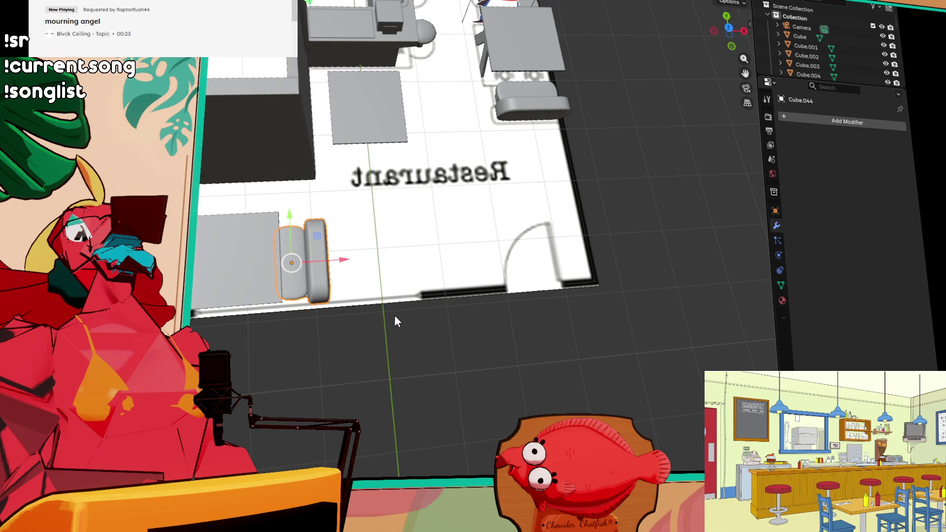
{"action": "middle_click_drag", "start_coordinate": [573, 221], "coordinate": [509, 178]}
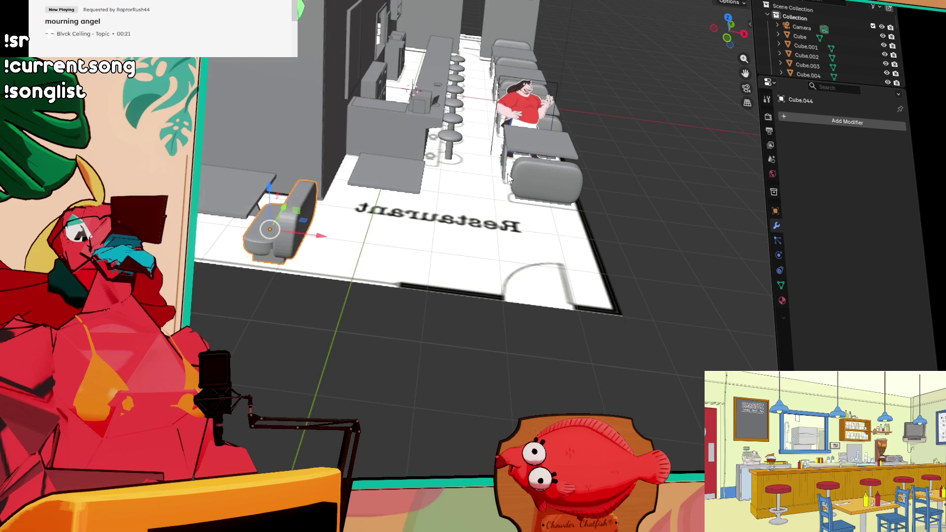
{"action": "mouse_move", "coordinate": [406, 202]}
{"action": "middle_mouse_down"}
{"action": "mouse_move", "coordinate": [314, 201]}
{"action": "mouse_move", "coordinate": [367, 193]}
{"action": "mouse_move", "coordinate": [414, 222]}
{"action": "mouse_move", "coordinate": [386, 191]}
{"action": "mouse_move", "coordinate": [241, 172]}
{"action": "mouse_move", "coordinate": [338, 182]}
{"action": "mouse_move", "coordinate": [448, 274]}
{"action": "middle_mouse_up"}
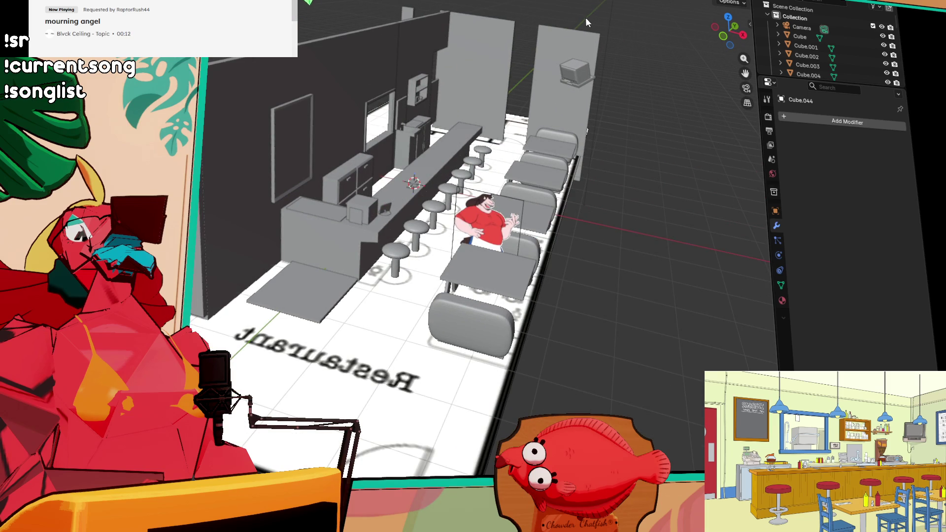
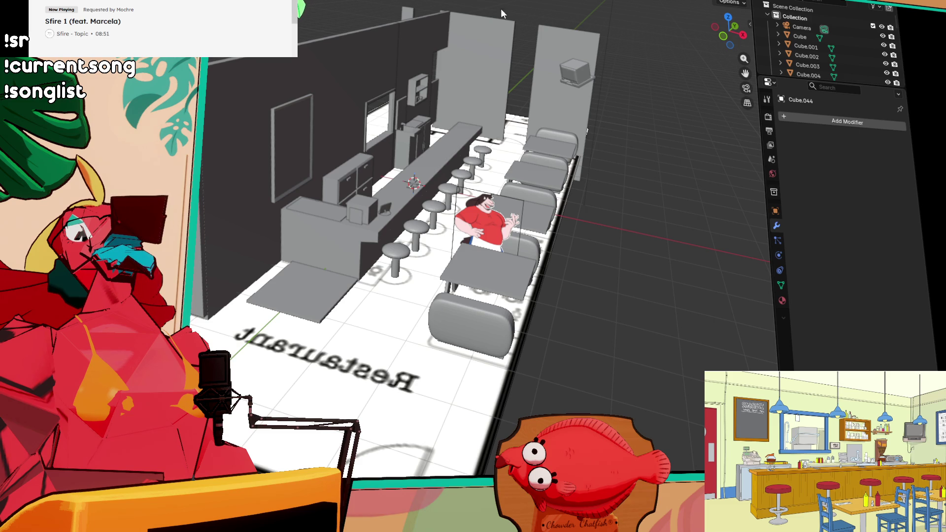
Step: Slide the small two-slot wall shelf (Cube.045) left along the back wall
{"action": "mouse_move", "coordinate": [628, 193]}
{"action": "middle_mouse_down"}
{"action": "mouse_move", "coordinate": [595, 197]}
{"action": "mouse_move", "coordinate": [606, 207]}
{"action": "middle_mouse_up"}
{"action": "mouse_move", "coordinate": [556, 152]}
{"action": "middle_mouse_down"}
{"action": "mouse_move", "coordinate": [550, 176]}
{"action": "mouse_move", "coordinate": [485, 194]}
{"action": "mouse_move", "coordinate": [476, 208]}
{"action": "mouse_move", "coordinate": [406, 217]}
{"action": "mouse_move", "coordinate": [476, 190]}
{"action": "middle_mouse_up"}
{"action": "left_click", "coordinate": [349, 208]}
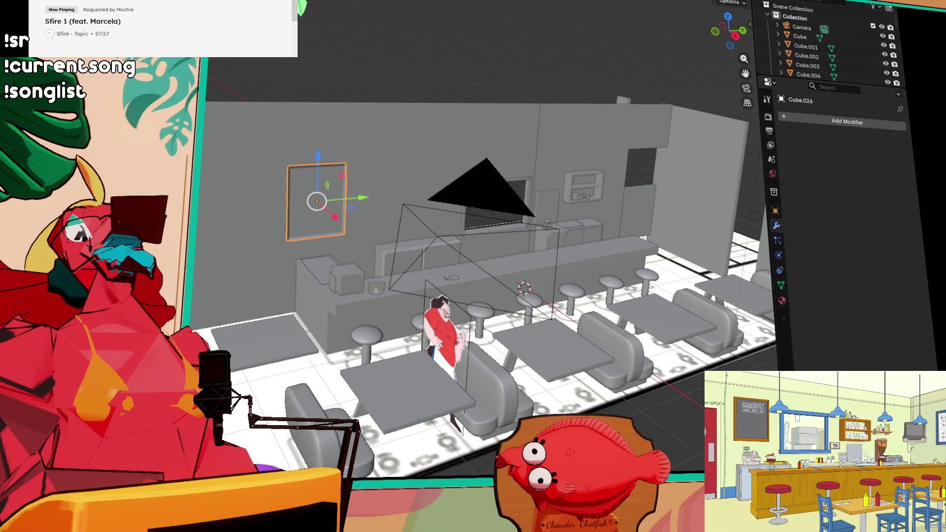
{"action": "middle_click_drag", "start_coordinate": [483, 221], "coordinate": [527, 219]}
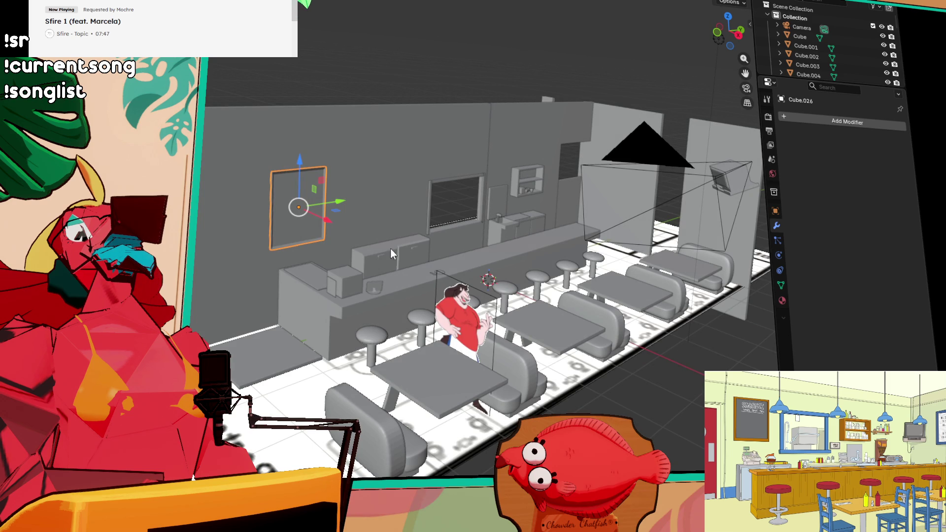
{"action": "scroll", "coordinate": [415, 238], "scroll_direction": "up", "scroll_amount": 4}
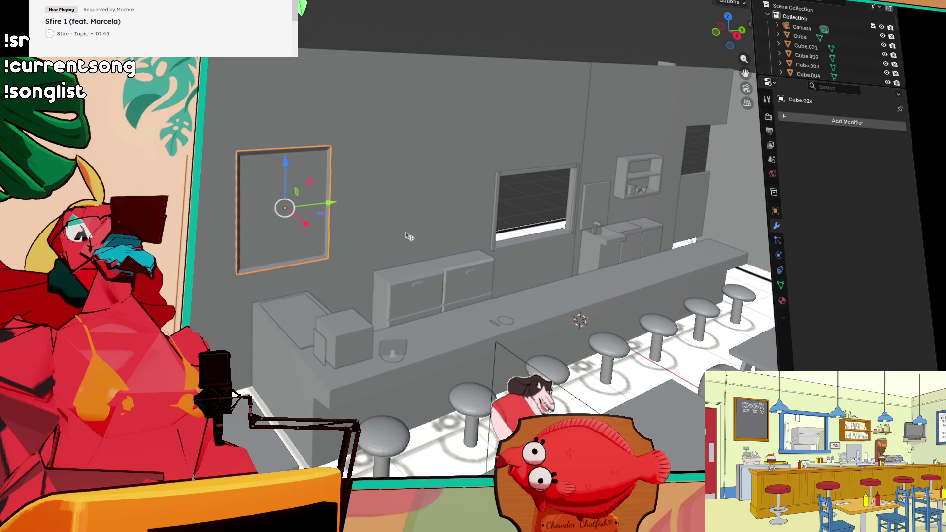
{"action": "mouse_move", "coordinate": [495, 211]}
{"action": "middle_mouse_down"}
{"action": "mouse_move", "coordinate": [628, 253]}
{"action": "mouse_move", "coordinate": [416, 247]}
{"action": "middle_mouse_up"}
{"action": "scroll", "coordinate": [581, 233], "scroll_direction": "up", "scroll_amount": 1}
{"action": "left_click", "coordinate": [543, 220]}
{"action": "left_click", "coordinate": [560, 226]}
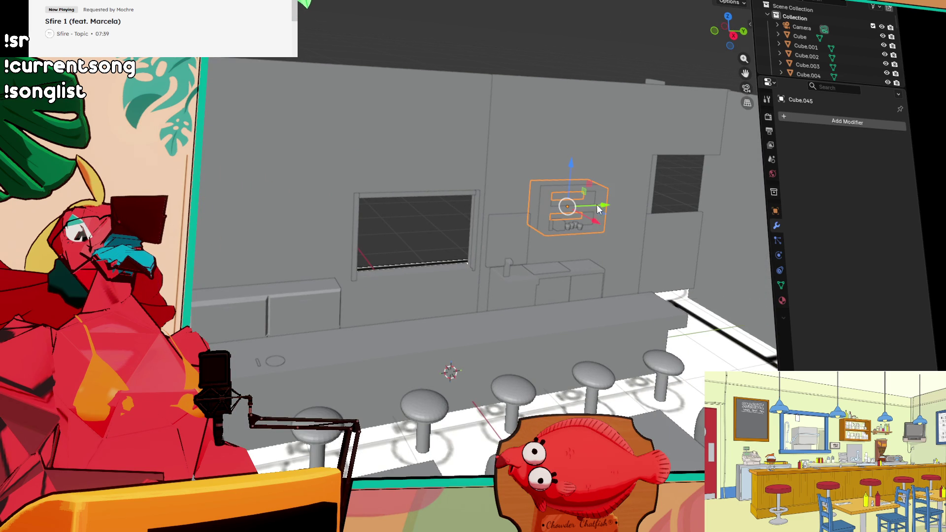
{"action": "left_click_drag", "start_coordinate": [602, 209], "coordinate": [237, 227]}
{"action": "left_click", "coordinate": [234, 226]}
Step: Duplicate the wall shelf along Y onto the other side of the kitchen window
{"action": "key", "text": "shift+d"}
{"action": "key", "text": "y"}
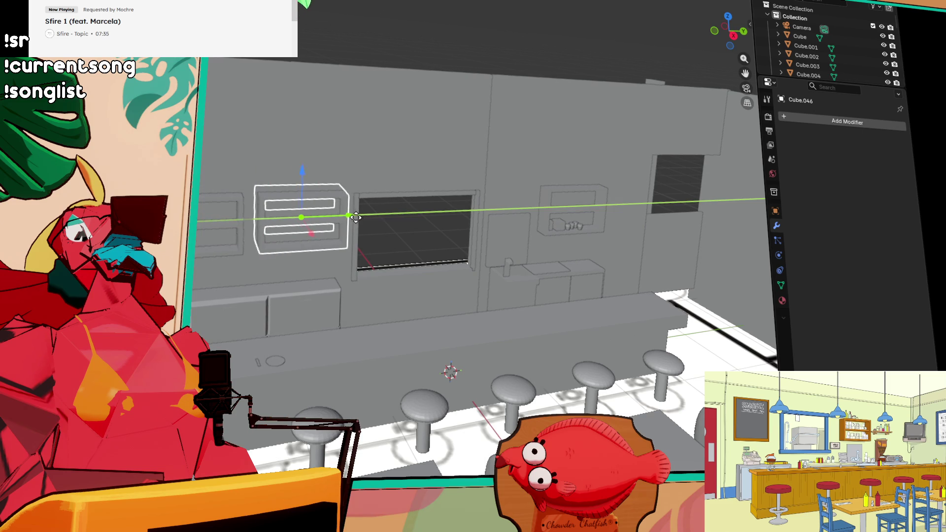
{"action": "left_click", "coordinate": [353, 216]}
{"action": "middle_click_drag", "start_coordinate": [352, 216], "coordinate": [374, 238]}
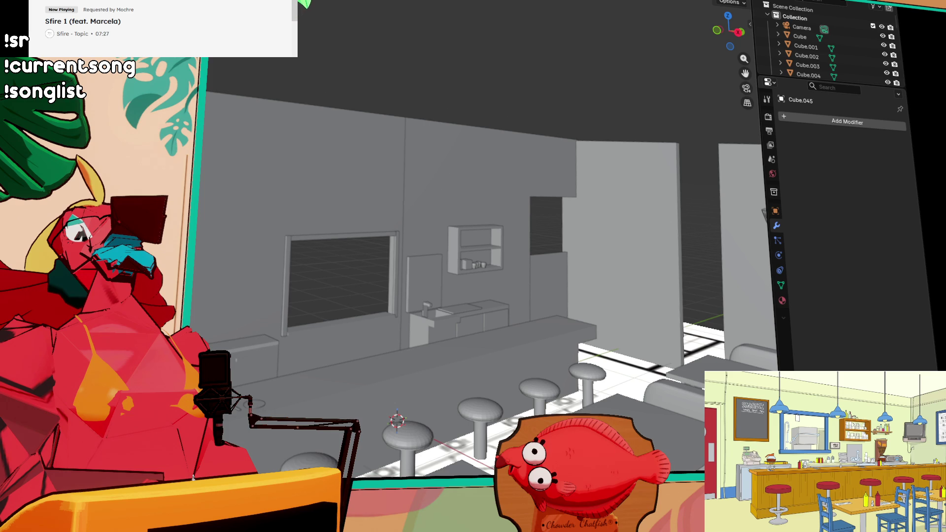
Step: Draw a long box on the back wall, redoing the first badly placed attempt
{"action": "scroll", "coordinate": [279, 251], "scroll_direction": "up", "scroll_amount": 5}
{"action": "mouse_move", "coordinate": [292, 223]}
{"action": "middle_mouse_down"}
{"action": "mouse_move", "coordinate": [461, 342]}
{"action": "mouse_move", "coordinate": [546, 345]}
{"action": "mouse_move", "coordinate": [454, 330]}
{"action": "mouse_move", "coordinate": [562, 339]}
{"action": "mouse_move", "coordinate": [516, 337]}
{"action": "mouse_move", "coordinate": [371, 226]}
{"action": "mouse_move", "coordinate": [354, 246]}
{"action": "mouse_move", "coordinate": [411, 282]}
{"action": "mouse_move", "coordinate": [488, 308]}
{"action": "mouse_move", "coordinate": [345, 190]}
{"action": "mouse_move", "coordinate": [375, 211]}
{"action": "middle_mouse_up"}
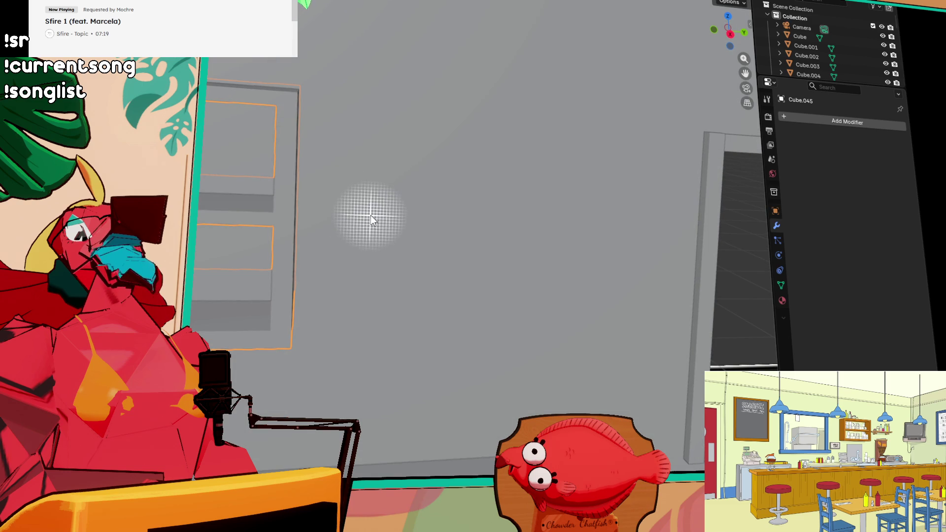
{"action": "mouse_move", "coordinate": [361, 210]}
{"action": "left_mouse_down"}
{"action": "mouse_move", "coordinate": [496, 250]}
{"action": "mouse_move", "coordinate": [651, 252]}
{"action": "mouse_move", "coordinate": [651, 241]}
{"action": "left_mouse_up"}
{"action": "left_click", "coordinate": [672, 247]}
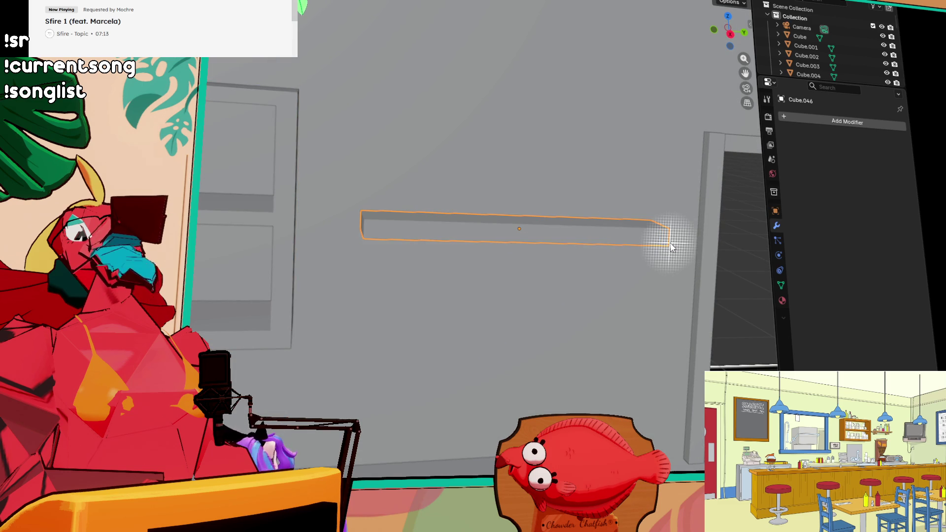
{"action": "middle_click_drag", "start_coordinate": [555, 248], "coordinate": [572, 250]}
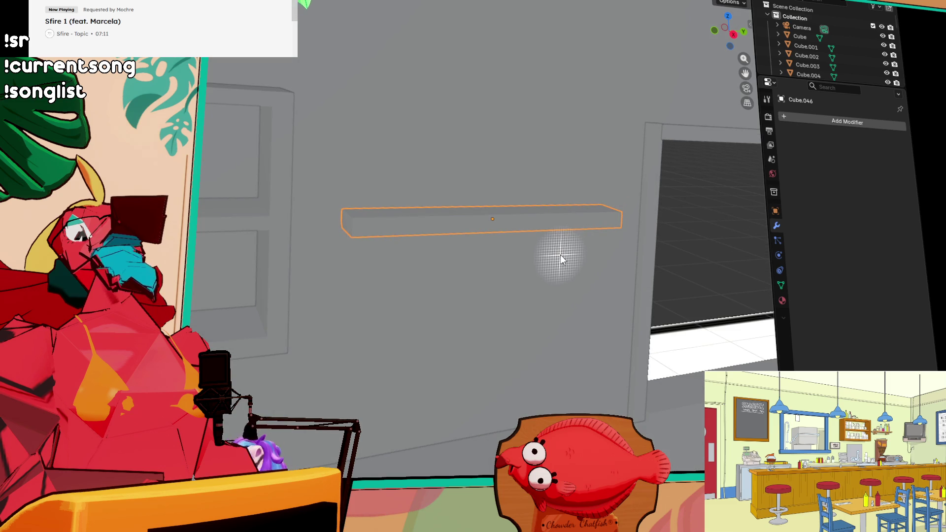
{"action": "key", "text": "ctrl+z"}
{"action": "mouse_move", "coordinate": [341, 209]}
{"action": "left_mouse_down"}
{"action": "mouse_move", "coordinate": [530, 249]}
{"action": "mouse_move", "coordinate": [610, 222]}
{"action": "left_mouse_up"}
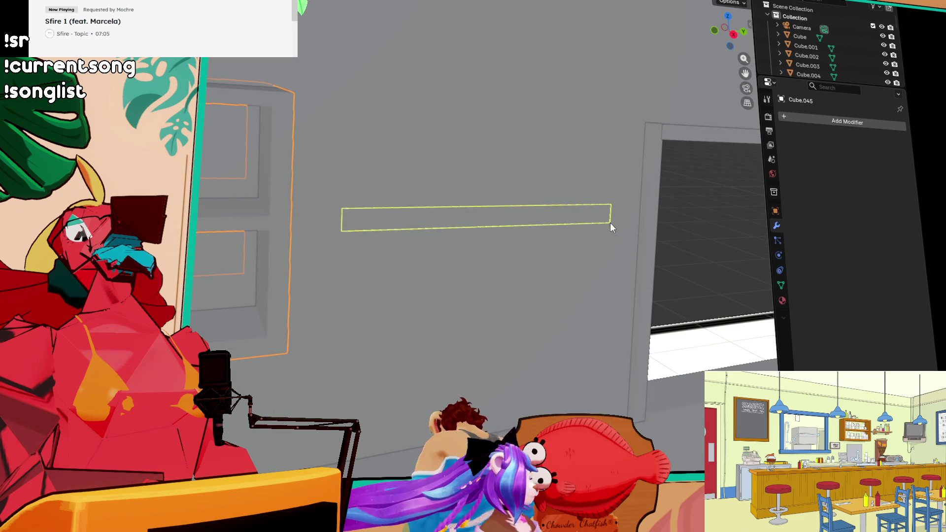
{"action": "left_click", "coordinate": [641, 242]}
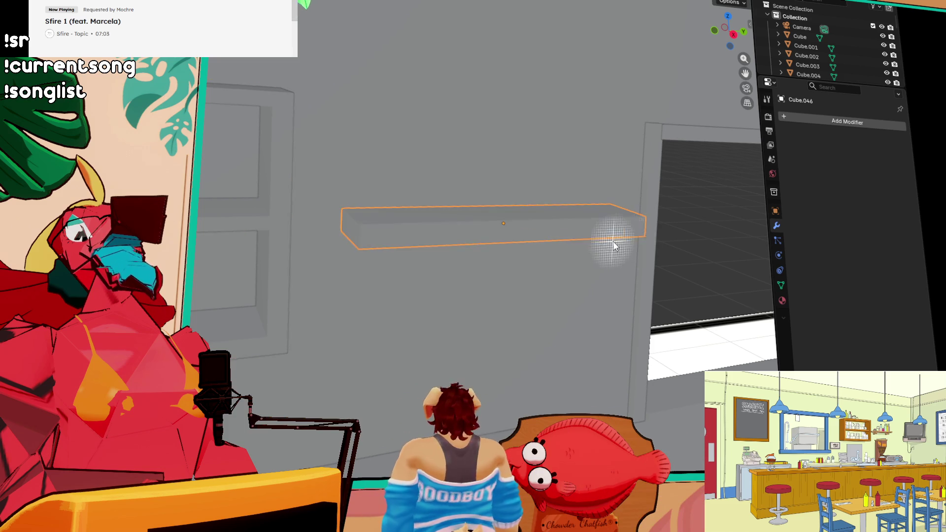
{"action": "middle_click_drag", "start_coordinate": [634, 241], "coordinate": [630, 276]}
{"action": "middle_click_drag", "start_coordinate": [519, 250], "coordinate": [485, 208]}
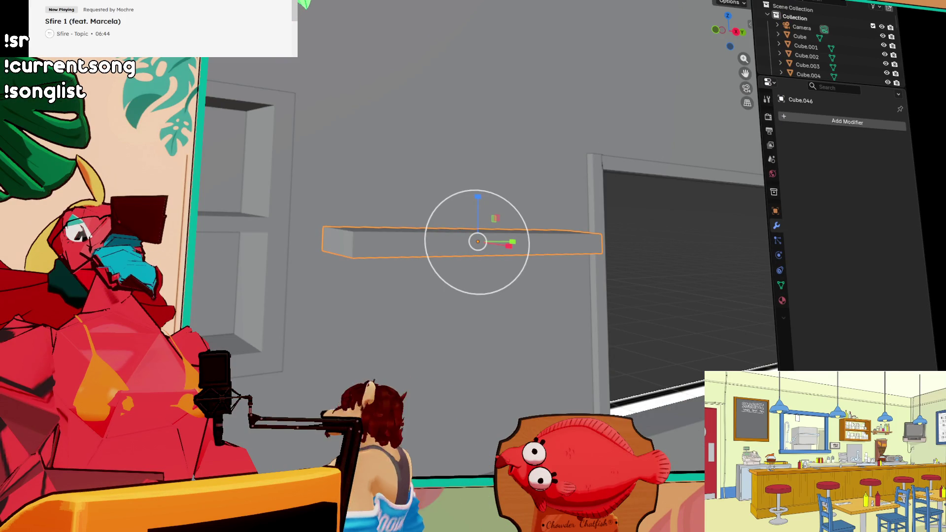
Step: Flatten the new box into a thin plank shelf
{"action": "left_click_drag", "start_coordinate": [478, 202], "coordinate": [480, 221]}
{"action": "mouse_move", "coordinate": [480, 222]}
{"action": "middle_mouse_down"}
{"action": "mouse_move", "coordinate": [503, 310]}
{"action": "mouse_move", "coordinate": [490, 300]}
{"action": "middle_mouse_up"}
{"action": "mouse_move", "coordinate": [526, 332]}
{"action": "middle_mouse_down"}
{"action": "mouse_move", "coordinate": [448, 253]}
{"action": "mouse_move", "coordinate": [440, 266]}
{"action": "mouse_move", "coordinate": [345, 188]}
{"action": "middle_mouse_up"}
{"action": "mouse_move", "coordinate": [275, 197]}
{"action": "middle_mouse_down"}
{"action": "mouse_move", "coordinate": [276, 176]}
{"action": "mouse_move", "coordinate": [280, 220]}
{"action": "middle_mouse_up"}
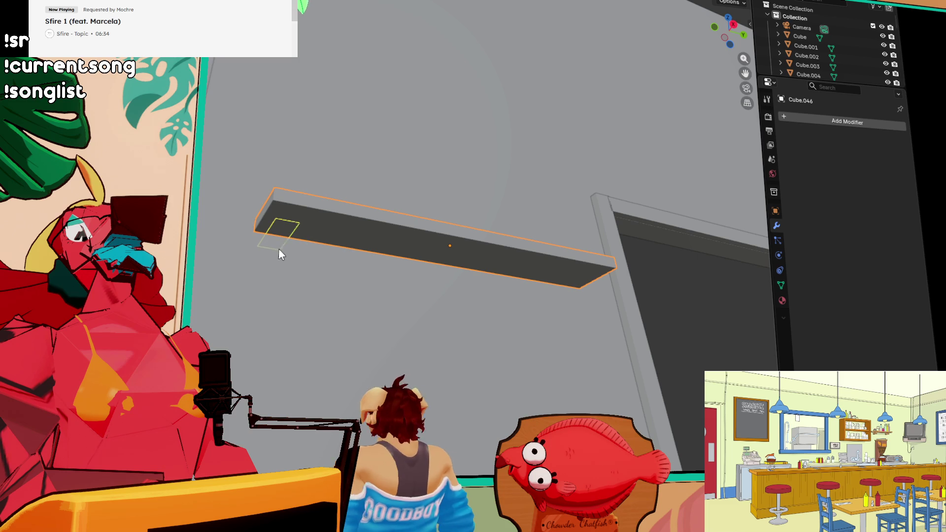
Step: Add a small bracket block under one end of the plank and copy it to the other end
{"action": "left_click_drag", "start_coordinate": [285, 260], "coordinate": [296, 248]}
{"action": "mouse_move", "coordinate": [297, 248]}
{"action": "middle_mouse_down"}
{"action": "mouse_move", "coordinate": [290, 241]}
{"action": "mouse_move", "coordinate": [299, 262]}
{"action": "mouse_move", "coordinate": [207, 276]}
{"action": "middle_mouse_up"}
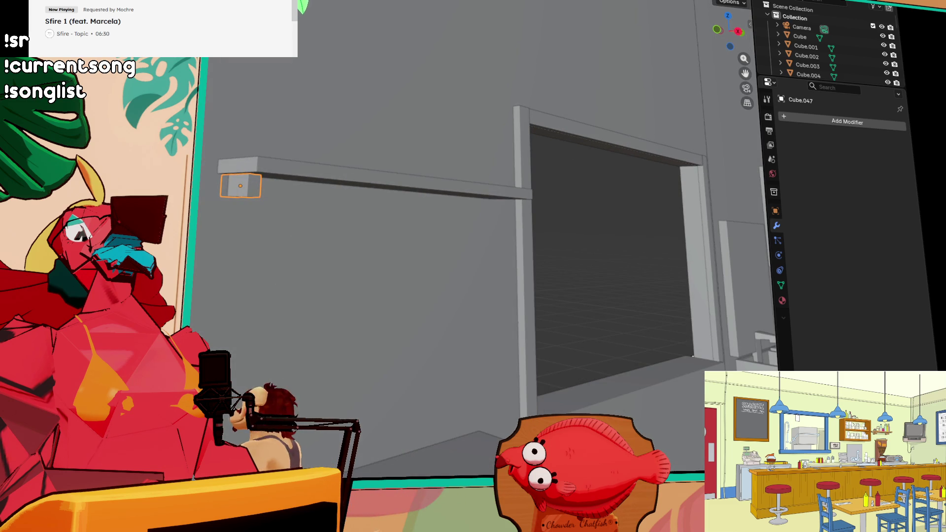
{"action": "middle_click_drag", "start_coordinate": [323, 133], "coordinate": [424, 222]}
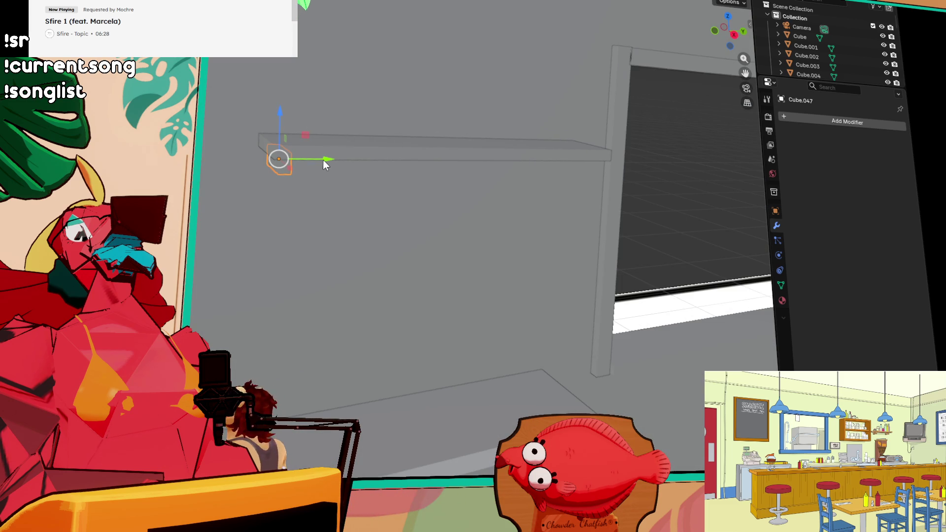
{"action": "key", "text": "shift+d"}
{"action": "key", "text": "y"}
{"action": "left_click", "coordinate": [623, 182]}
{"action": "mouse_move", "coordinate": [624, 182]}
{"action": "middle_mouse_down"}
{"action": "mouse_move", "coordinate": [594, 141]}
{"action": "mouse_move", "coordinate": [586, 152]}
{"action": "mouse_move", "coordinate": [658, 217]}
{"action": "mouse_move", "coordinate": [569, 232]}
{"action": "mouse_move", "coordinate": [490, 341]}
{"action": "middle_mouse_up"}
{"action": "mouse_move", "coordinate": [465, 207]}
{"action": "middle_mouse_down"}
{"action": "mouse_move", "coordinate": [499, 168]}
{"action": "mouse_move", "coordinate": [507, 226]}
{"action": "mouse_move", "coordinate": [566, 253]}
{"action": "middle_mouse_up"}
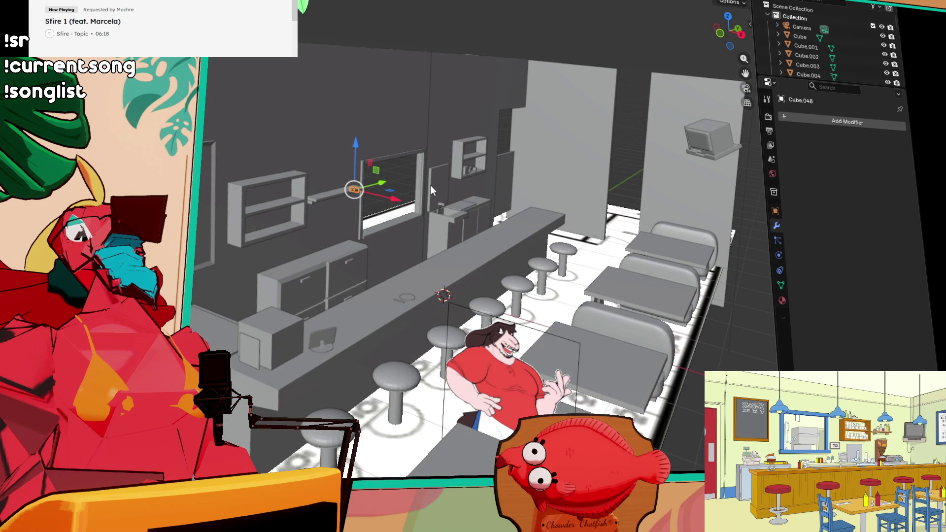
Step: Move the cylinder away from the counter, shrink it and frame it in the view
{"action": "scroll", "coordinate": [218, 223], "scroll_direction": "down", "scroll_amount": 6}
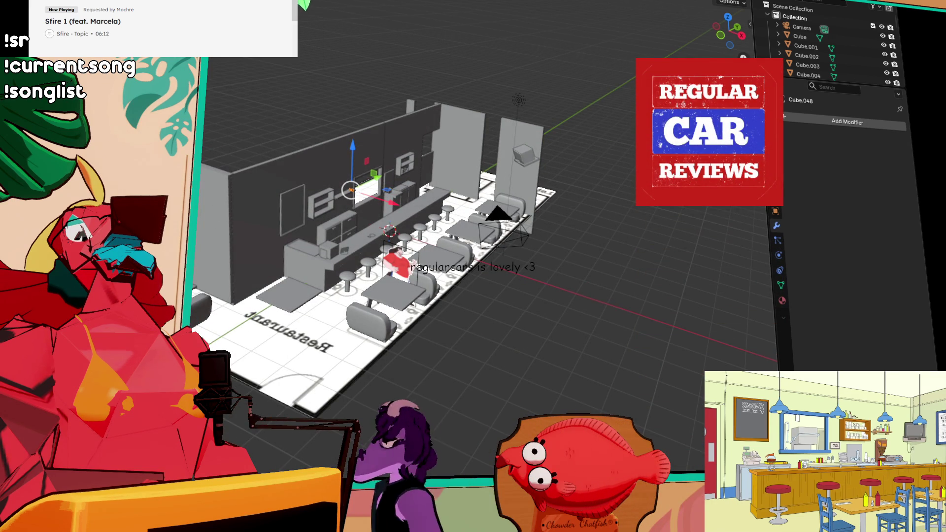
{"action": "left_click", "coordinate": [389, 209]}
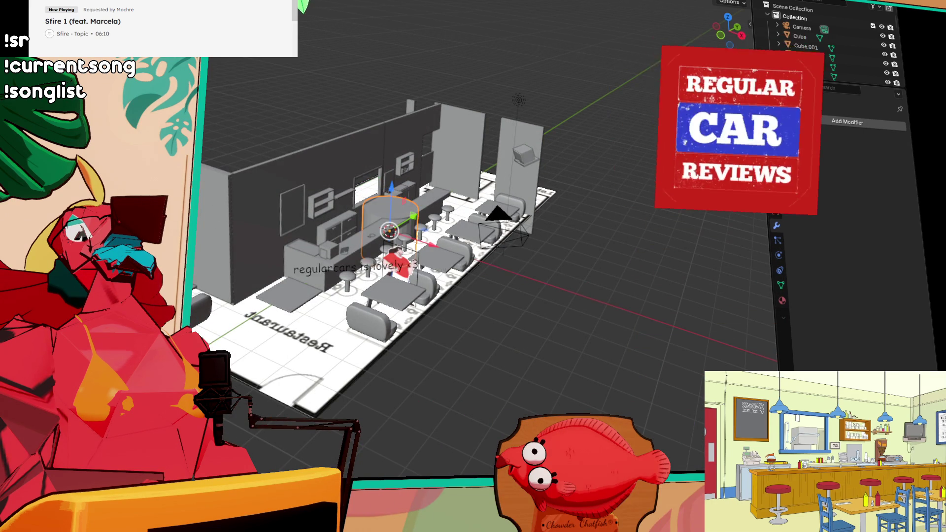
{"action": "left_click", "coordinate": [731, 44]}
{"action": "key", "text": "g"}
{"action": "key", "text": "s"}
{"action": "key", "text": "grave"}
{"action": "left_click", "coordinate": [669, 258]}
{"action": "mouse_move", "coordinate": [661, 257]}
{"action": "middle_mouse_down"}
{"action": "mouse_move", "coordinate": [563, 282]}
{"action": "mouse_move", "coordinate": [562, 273]}
{"action": "mouse_move", "coordinate": [507, 269]}
{"action": "mouse_move", "coordinate": [418, 236]}
{"action": "middle_mouse_up"}
Step: In Edit Mode, scale down and lower the cylinder's top cap into a shorter cone
{"action": "key", "text": "Tab"}
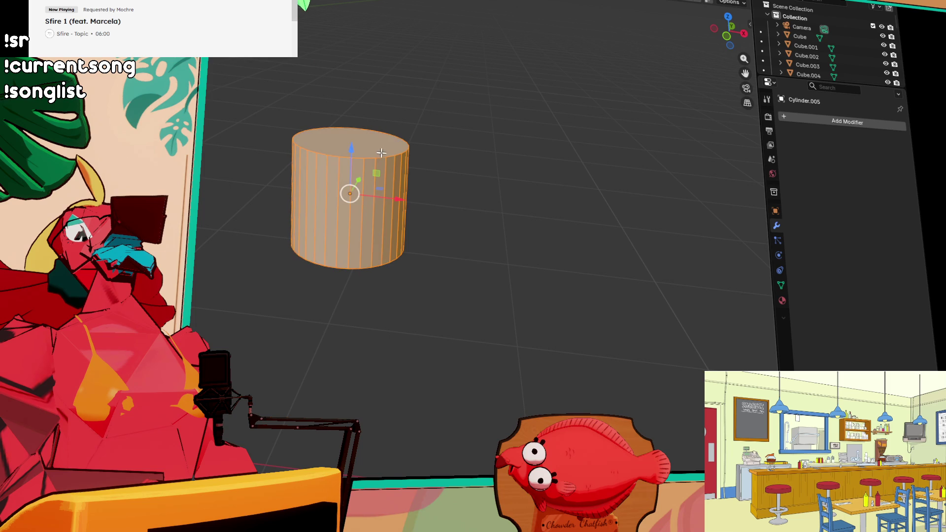
{"action": "left_click", "coordinate": [382, 157]}
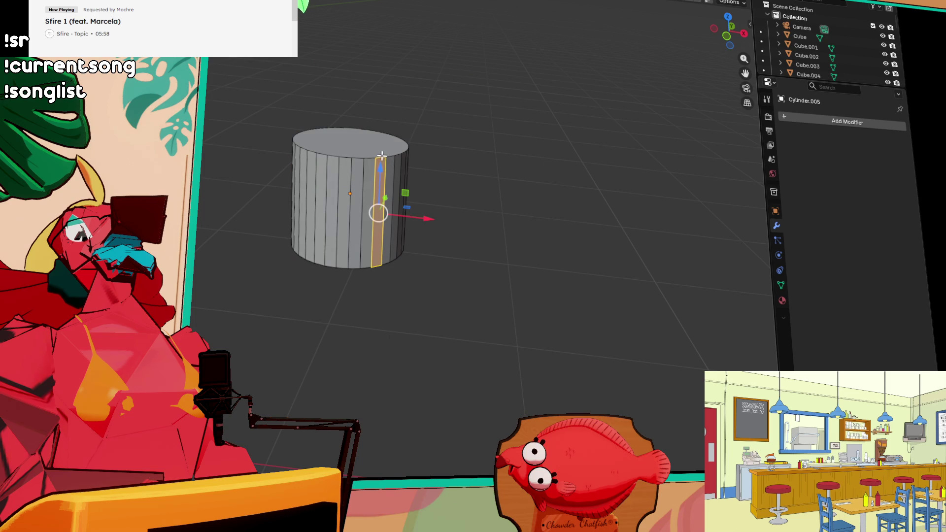
{"action": "left_click", "coordinate": [382, 156]}
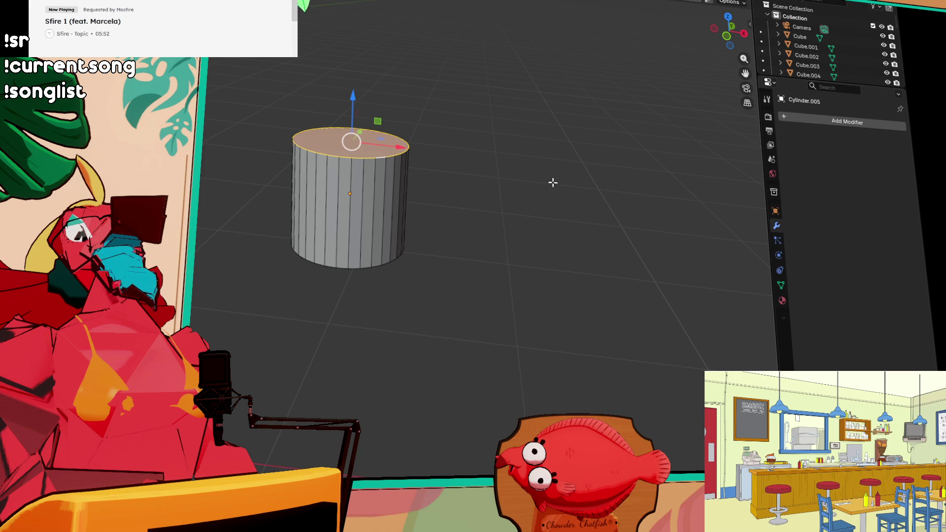
{"action": "key", "text": "s"}
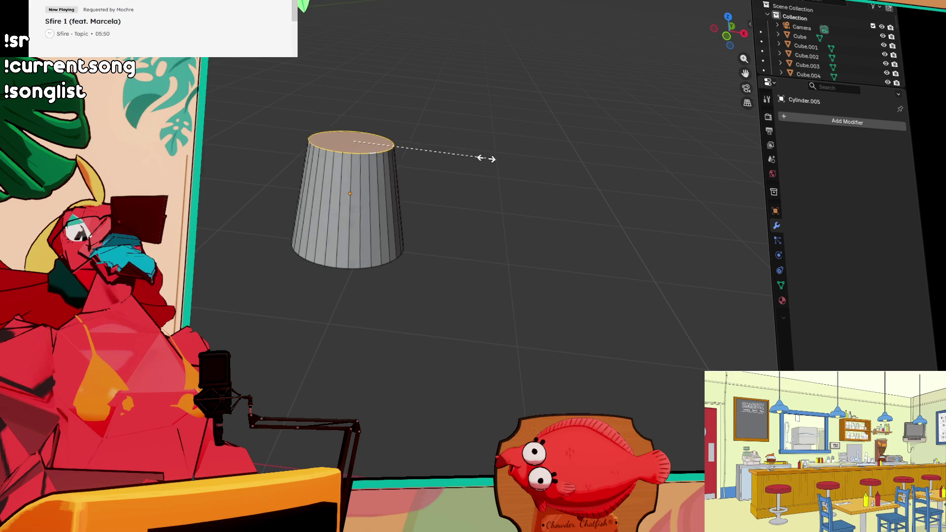
{"action": "left_click", "coordinate": [378, 140]}
{"action": "left_click_drag", "start_coordinate": [356, 102], "coordinate": [353, 153]}
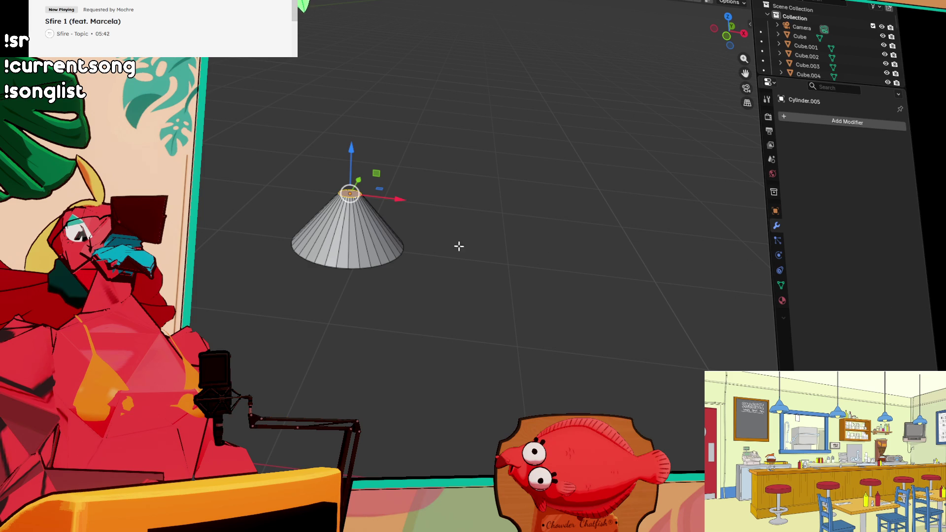
Step: Add an edge loop near the cone's base and widen it outward
{"action": "key", "text": "ctrl+r"}
{"action": "left_click", "coordinate": [361, 274]}
{"action": "right_click", "coordinate": [361, 273]}
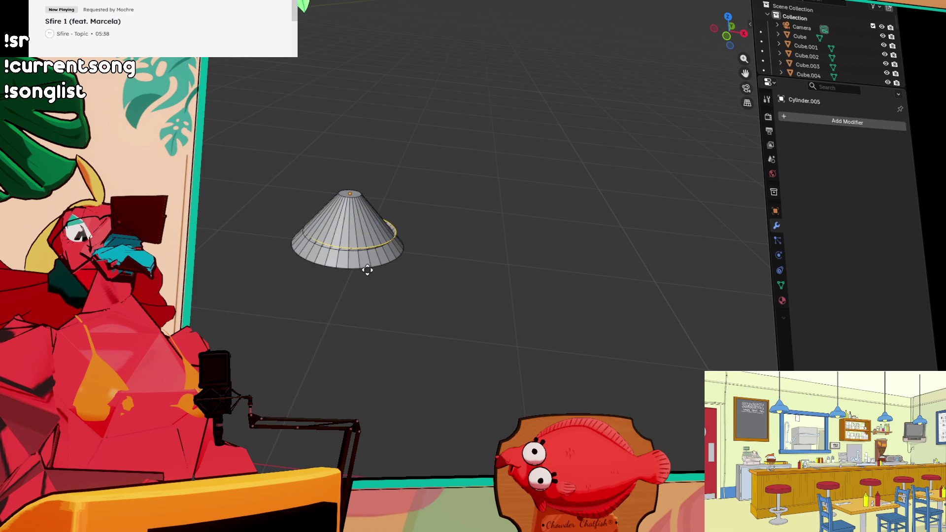
{"action": "key", "text": "s"}
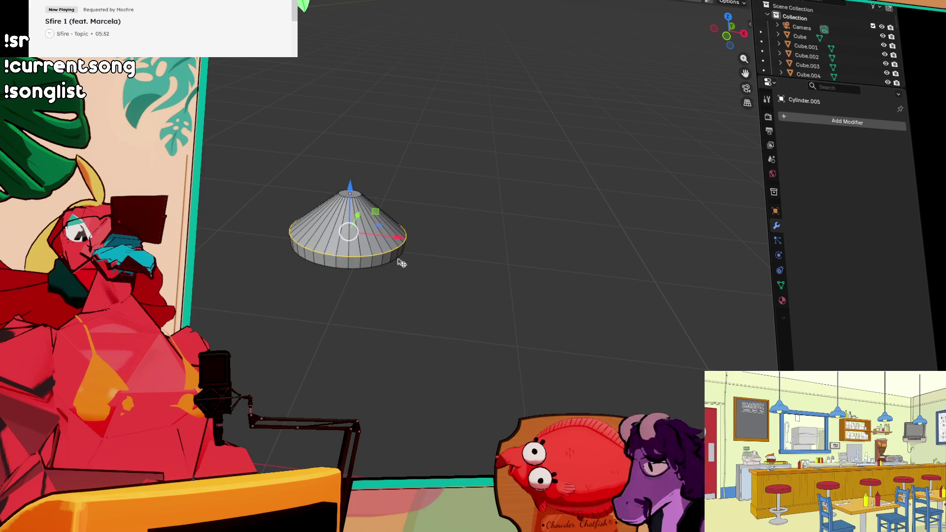
Step: Select an edge ring partway up the cone, then switch to the cone's top face
{"action": "key", "text": "ctrl+r"}
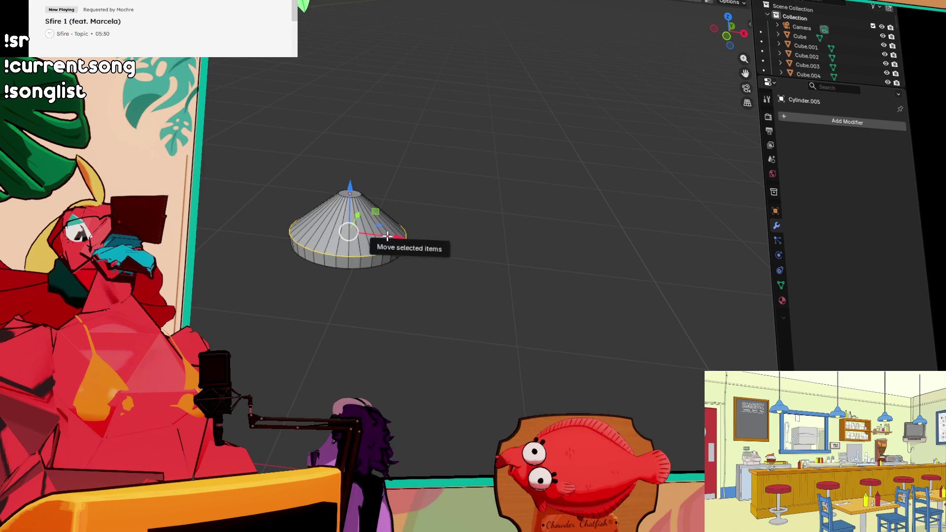
{"action": "left_click", "coordinate": [385, 242]}
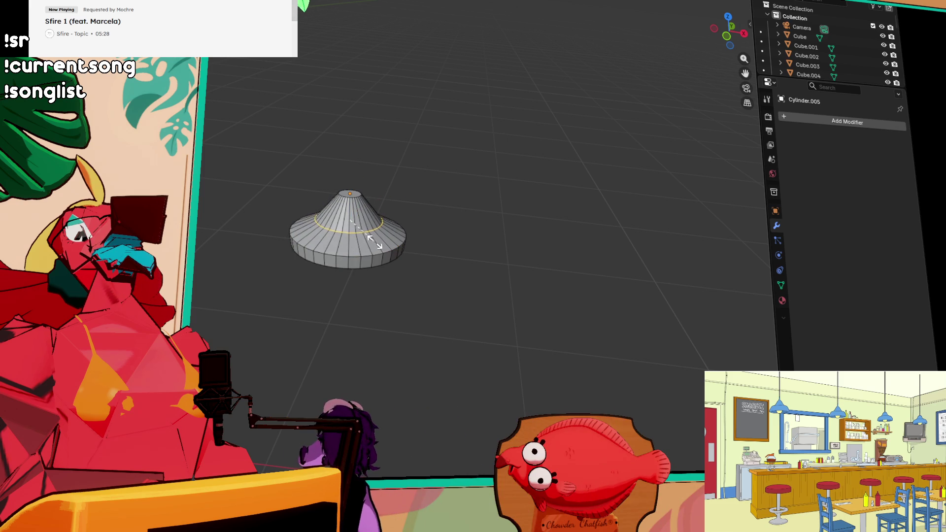
{"action": "mouse_move", "coordinate": [384, 246]}
{"action": "middle_mouse_down"}
{"action": "mouse_move", "coordinate": [380, 197]}
{"action": "mouse_move", "coordinate": [460, 223]}
{"action": "mouse_move", "coordinate": [382, 238]}
{"action": "mouse_move", "coordinate": [383, 179]}
{"action": "mouse_move", "coordinate": [439, 178]}
{"action": "mouse_move", "coordinate": [408, 262]}
{"action": "mouse_move", "coordinate": [385, 180]}
{"action": "middle_mouse_up"}
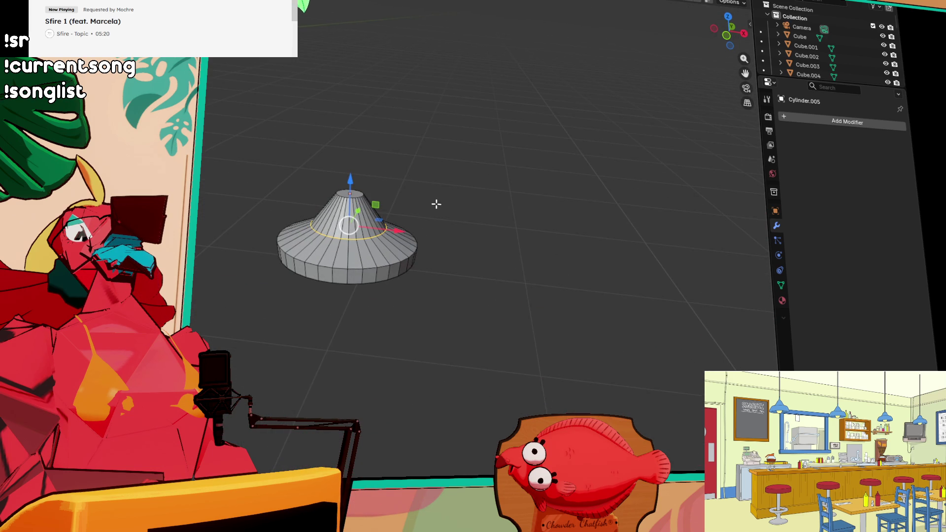
{"action": "scroll", "coordinate": [409, 193], "scroll_direction": "up", "scroll_amount": 5}
{"action": "left_click", "coordinate": [339, 193]}
{"action": "left_click", "coordinate": [368, 193]}
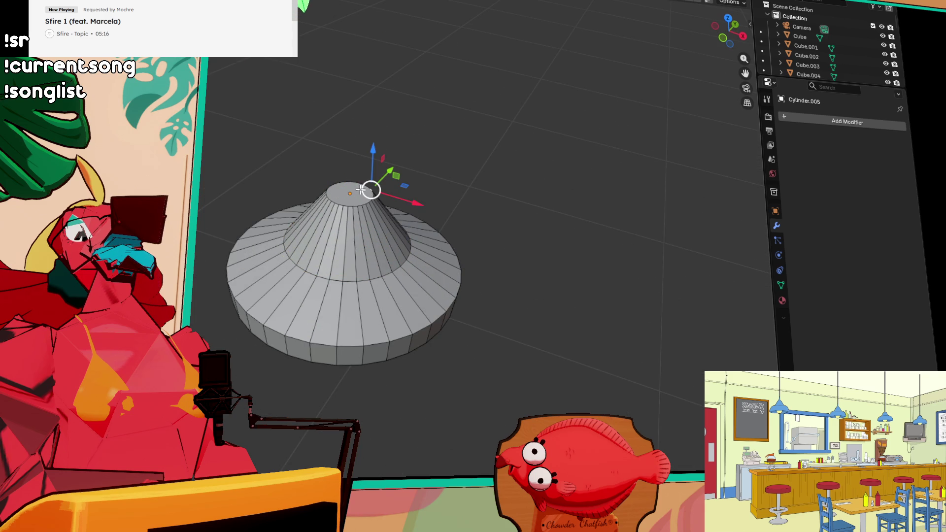
Step: Extrude the shade's top face up into a long thin pole, then leave local view
{"action": "key", "text": "e"}
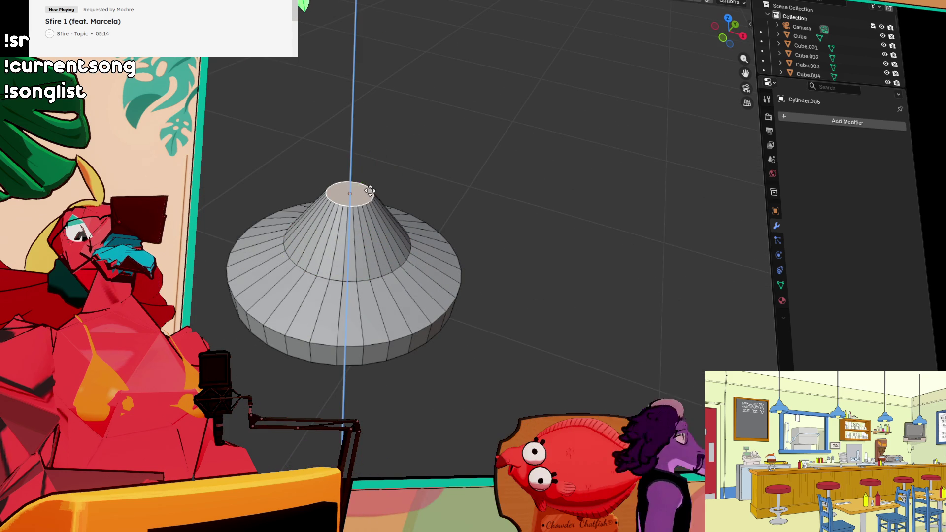
{"action": "left_click", "coordinate": [370, 184]}
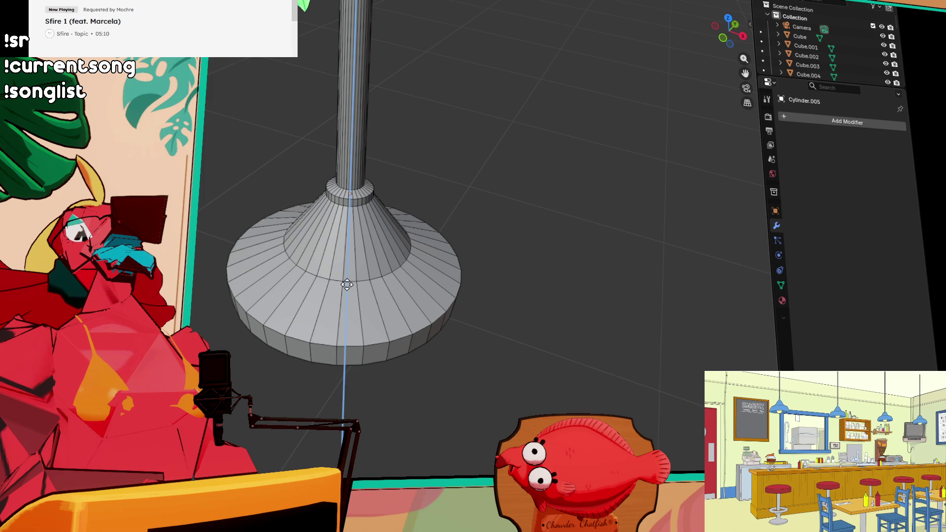
{"action": "left_click", "coordinate": [353, 60]}
{"action": "scroll", "coordinate": [336, 300], "scroll_direction": "down", "scroll_amount": 7}
{"action": "mouse_move", "coordinate": [389, 231]}
{"action": "middle_mouse_down"}
{"action": "mouse_move", "coordinate": [445, 198]}
{"action": "mouse_move", "coordinate": [462, 233]}
{"action": "middle_mouse_up"}
{"action": "left_click_drag", "start_coordinate": [371, 83], "coordinate": [372, 52]}
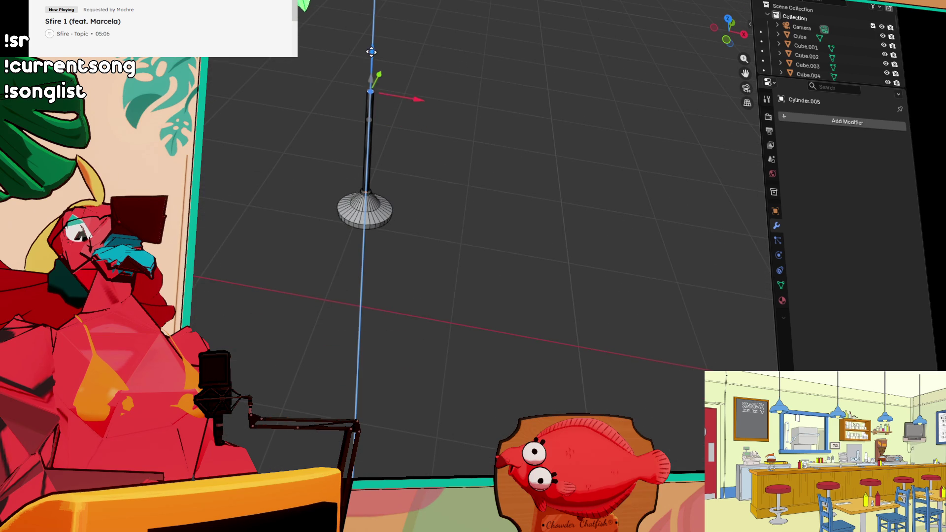
{"action": "key", "text": "KP_Divide"}
{"action": "mouse_move", "coordinate": [416, 192]}
{"action": "middle_mouse_down"}
{"action": "mouse_move", "coordinate": [399, 296]}
{"action": "mouse_move", "coordinate": [448, 296]}
{"action": "middle_mouse_up"}
{"action": "scroll", "coordinate": [400, 301], "scroll_direction": "up", "scroll_amount": 2}
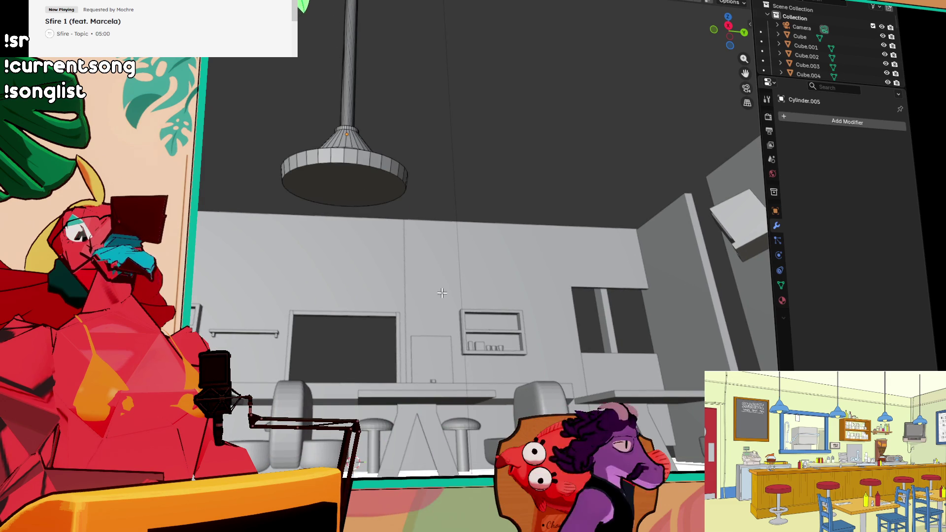
Step: Inset the lamp's bottom face and extrude the inner face up into the shade
{"action": "scroll", "coordinate": [442, 292], "scroll_direction": "down", "scroll_amount": 3}
{"action": "mouse_move", "coordinate": [442, 293]}
{"action": "middle_mouse_down"}
{"action": "mouse_move", "coordinate": [402, 296]}
{"action": "mouse_move", "coordinate": [377, 272]}
{"action": "middle_mouse_up"}
{"action": "mouse_move", "coordinate": [346, 241]}
{"action": "middle_mouse_down"}
{"action": "mouse_move", "coordinate": [342, 169]}
{"action": "mouse_move", "coordinate": [357, 177]}
{"action": "middle_mouse_up"}
{"action": "left_click", "coordinate": [358, 177]}
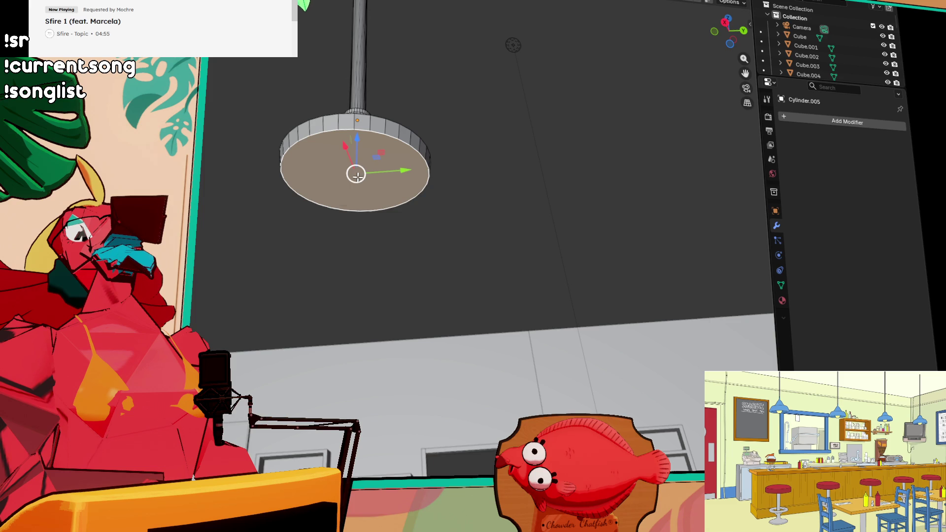
{"action": "key", "text": "e"}
{"action": "left_click", "coordinate": [474, 189]}
{"action": "key", "text": "i"}
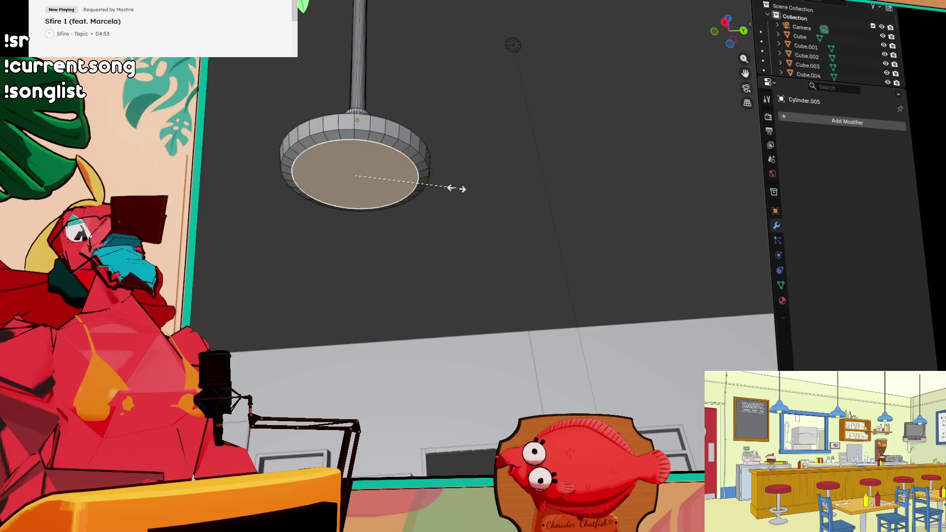
{"action": "key", "text": "e"}
{"action": "left_click", "coordinate": [454, 175]}
{"action": "mouse_move", "coordinate": [453, 176]}
{"action": "middle_mouse_down"}
{"action": "mouse_move", "coordinate": [454, 209]}
{"action": "mouse_move", "coordinate": [372, 191]}
{"action": "middle_mouse_up"}
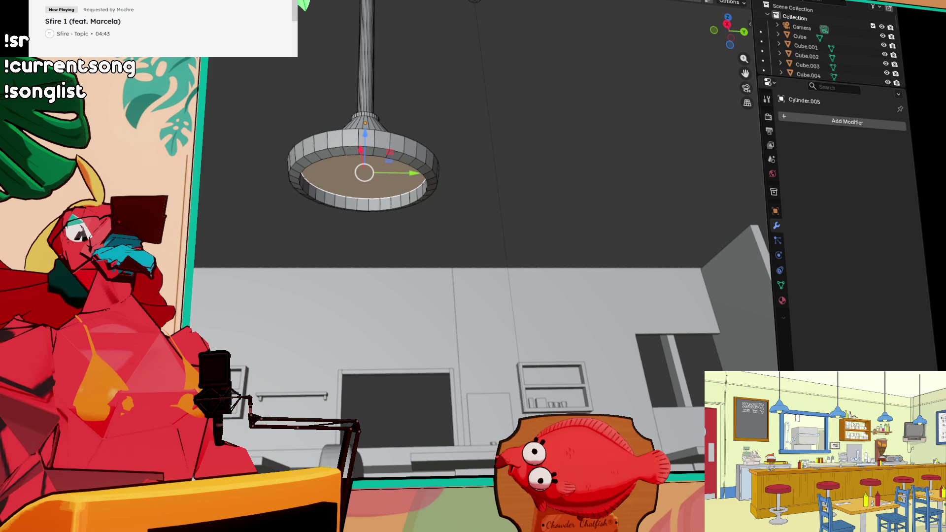
Step: Return to Object Mode and select the sphere Sphere.007
{"action": "key", "text": "Tab"}
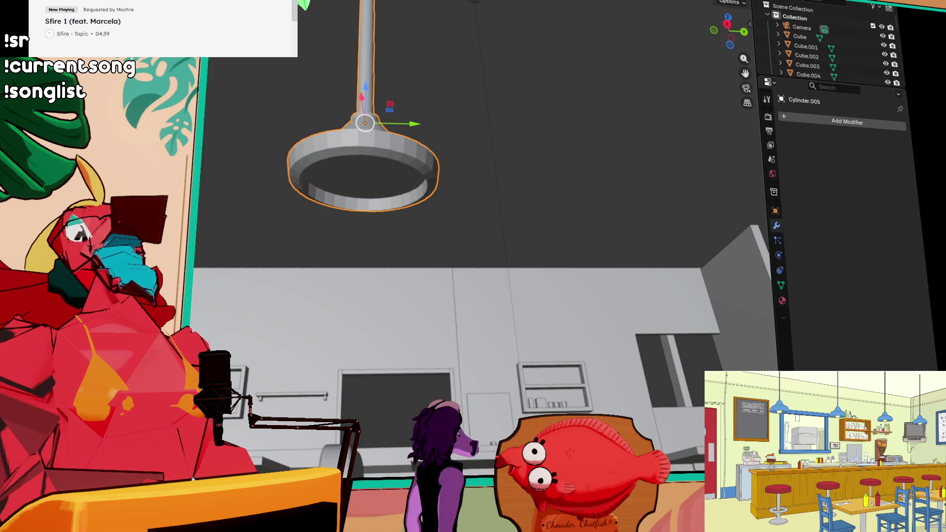
{"action": "mouse_move", "coordinate": [177, 75]}
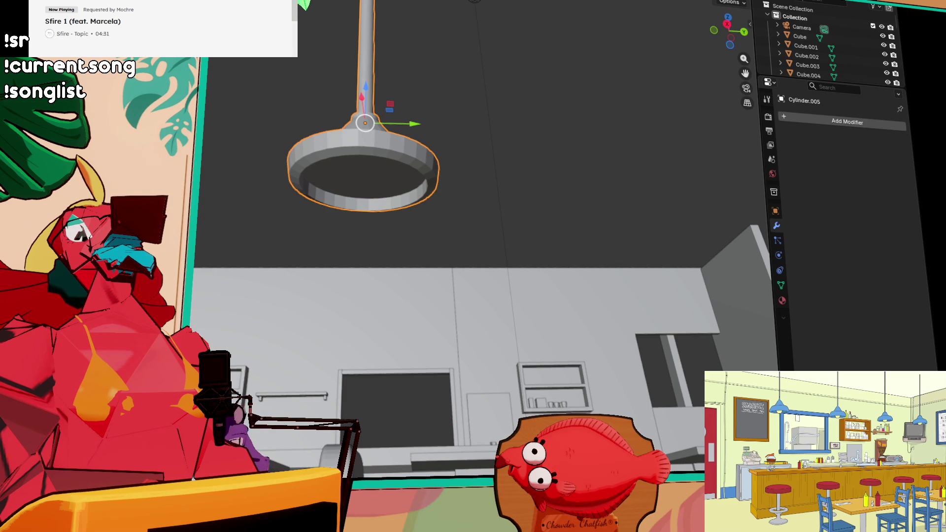
{"action": "left_click", "coordinate": [409, 471]}
Step: Frame Sphere.007 and scale it down to bulb size
{"action": "scroll", "coordinate": [373, 109], "scroll_direction": "down", "scroll_amount": 10}
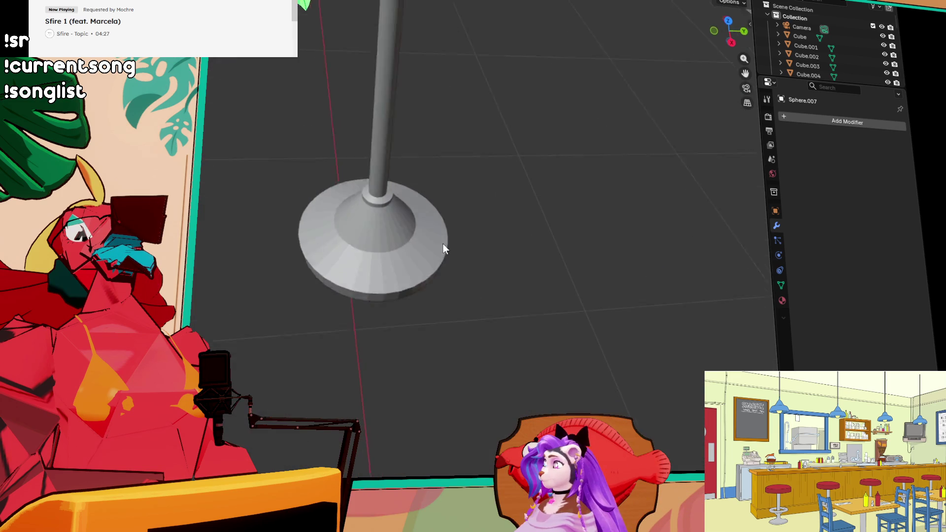
{"action": "middle_click_drag", "start_coordinate": [313, 148], "coordinate": [345, 153]}
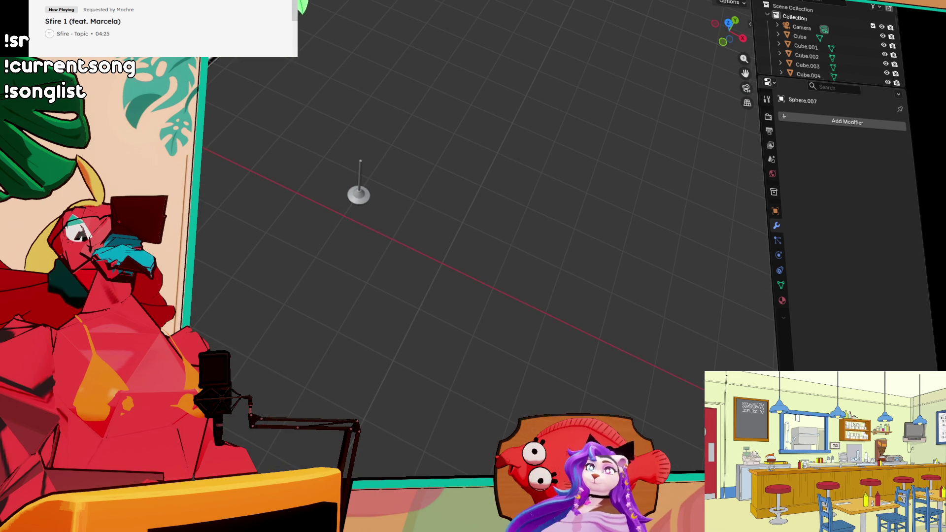
{"action": "key", "text": "KP_Decimal"}
{"action": "scroll", "coordinate": [498, 224], "scroll_direction": "up", "scroll_amount": 4}
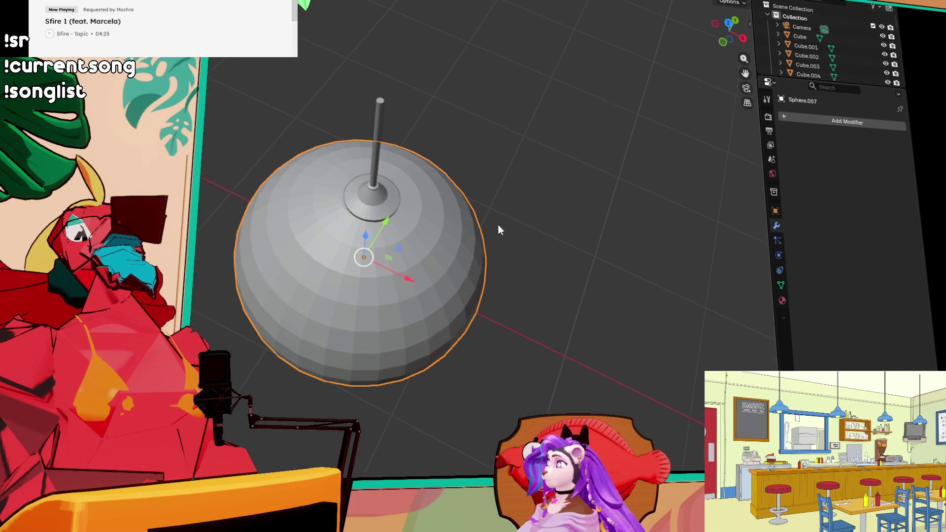
{"action": "key", "text": "s"}
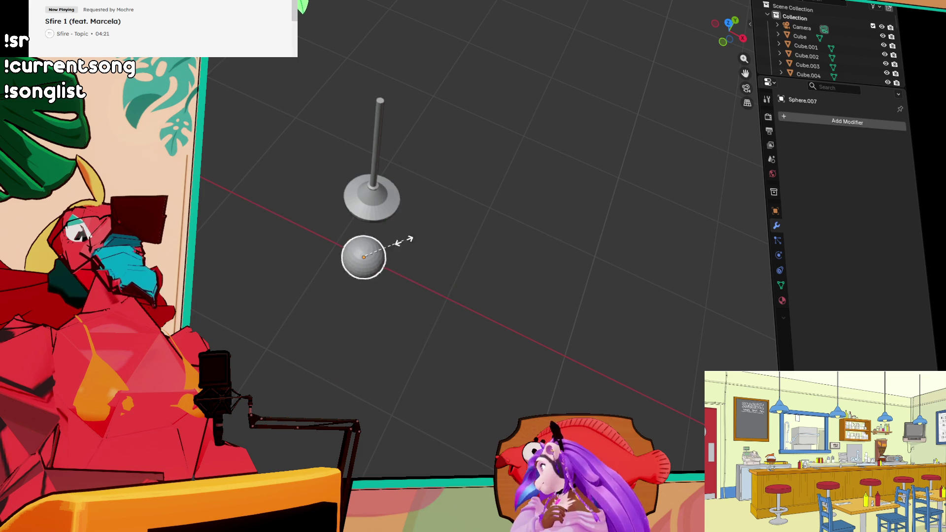
{"action": "scroll", "coordinate": [464, 309], "scroll_direction": "up", "scroll_amount": 3}
Step: Raise the bulb up inside the pendant lamp shade and shrink it slightly more
{"action": "middle_click_drag", "start_coordinate": [447, 288], "coordinate": [459, 264]}
{"action": "scroll", "coordinate": [460, 264], "scroll_direction": "up", "scroll_amount": 3}
{"action": "middle_click_drag", "start_coordinate": [562, 304], "coordinate": [430, 121], "text": "shift"}
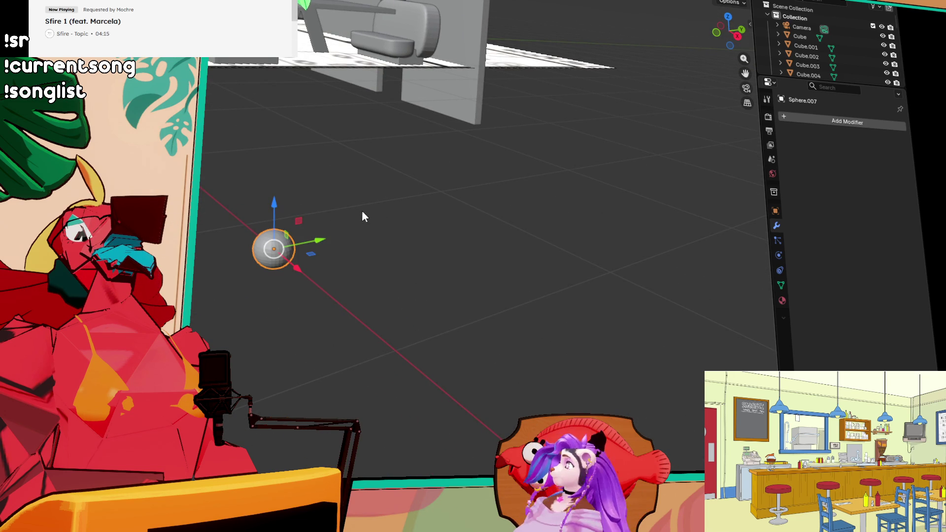
{"action": "left_click", "coordinate": [728, 17]}
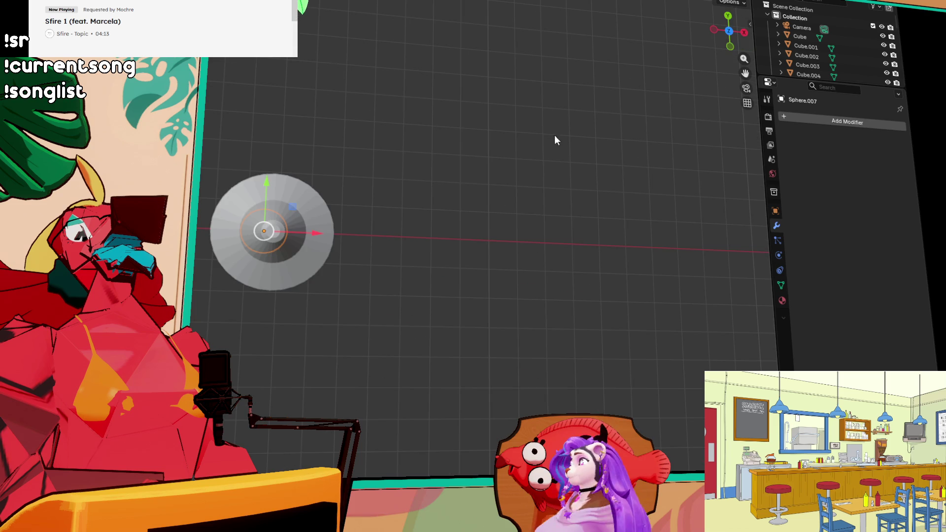
{"action": "left_click", "coordinate": [730, 38]}
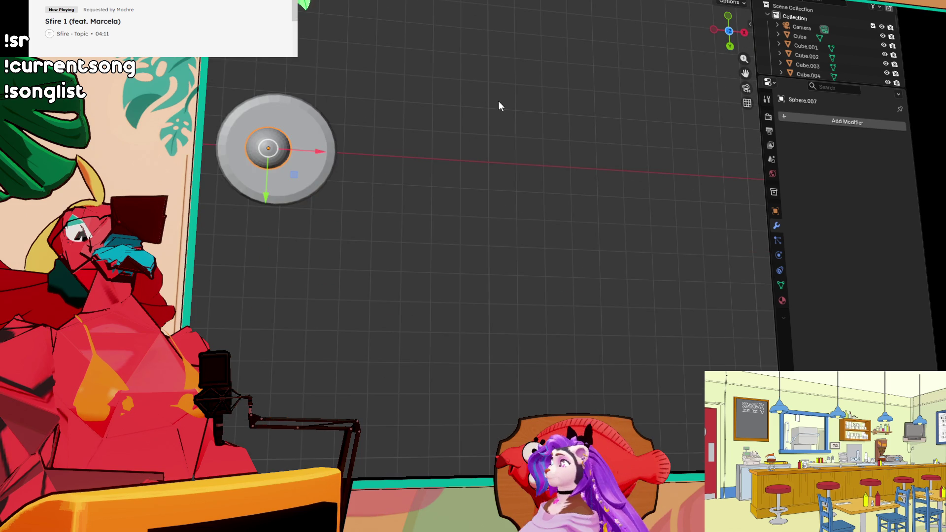
{"action": "mouse_move", "coordinate": [513, 102]}
{"action": "middle_mouse_down"}
{"action": "mouse_move", "coordinate": [426, 121]}
{"action": "mouse_move", "coordinate": [516, 204]}
{"action": "mouse_move", "coordinate": [485, 157]}
{"action": "middle_mouse_up"}
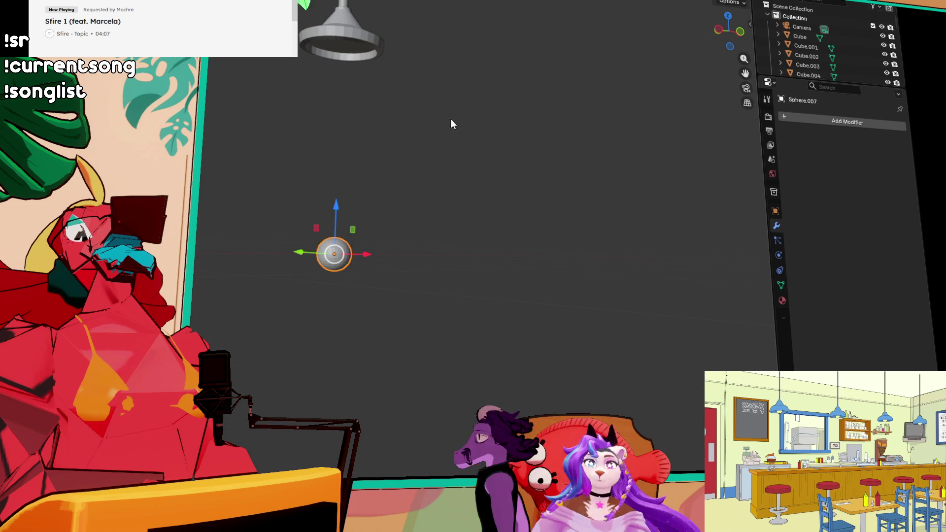
{"action": "mouse_move", "coordinate": [336, 205]}
{"action": "left_mouse_down"}
{"action": "mouse_move", "coordinate": [345, 20]}
{"action": "mouse_move", "coordinate": [368, 3]}
{"action": "left_mouse_up"}
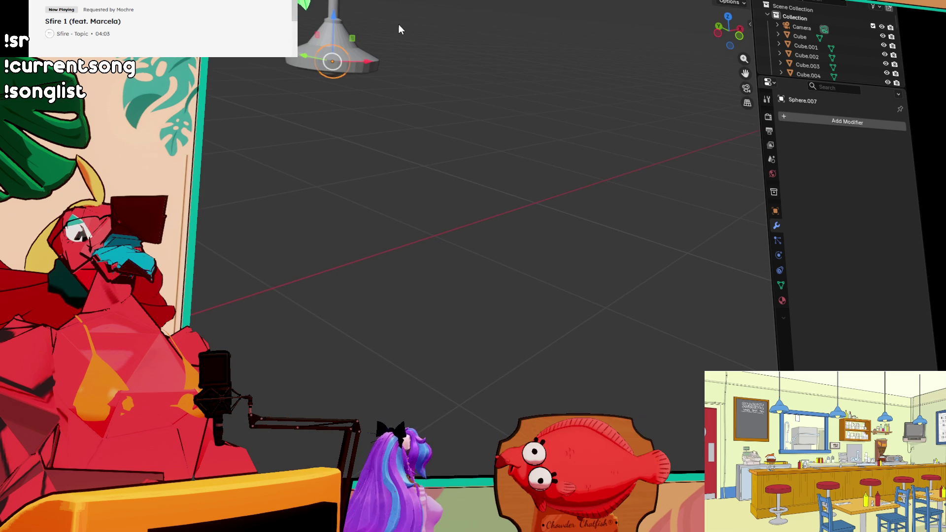
{"action": "key", "text": "s"}
{"action": "left_click", "coordinate": [451, 39]}
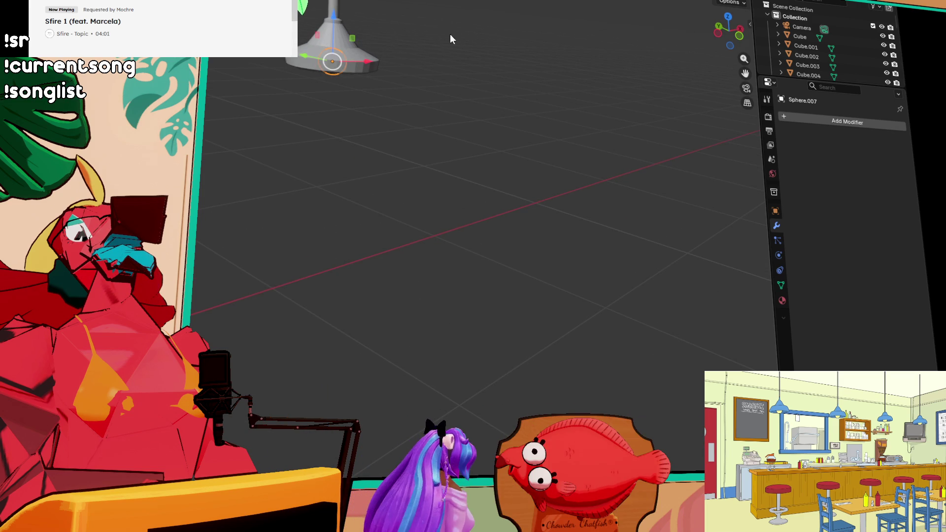